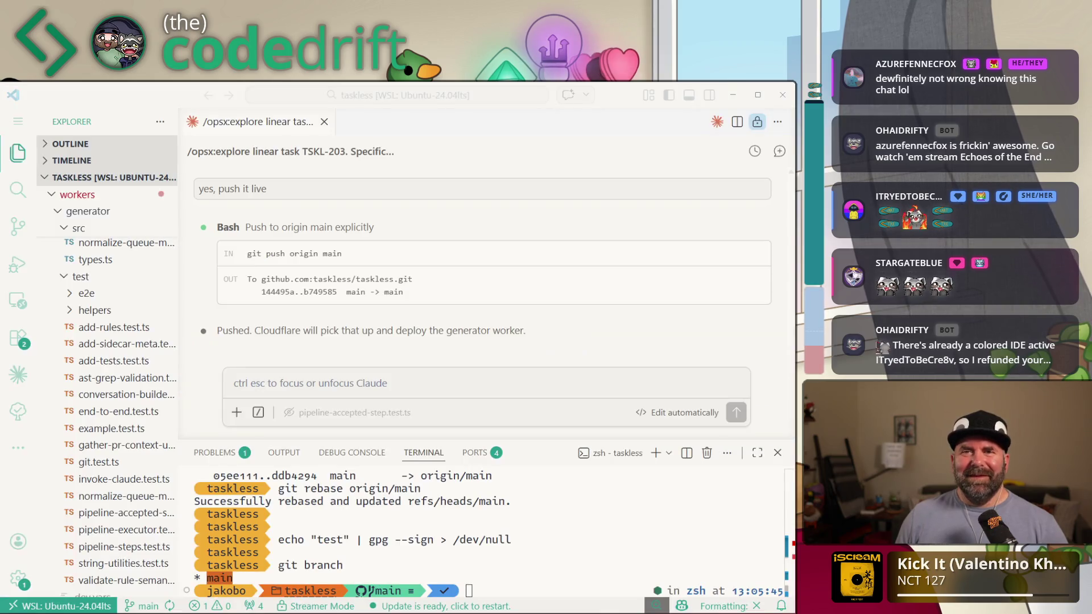
Step: Shorten the VS Code terminal panel slightly so the Claude chat gets more room
left_click(493, 329)
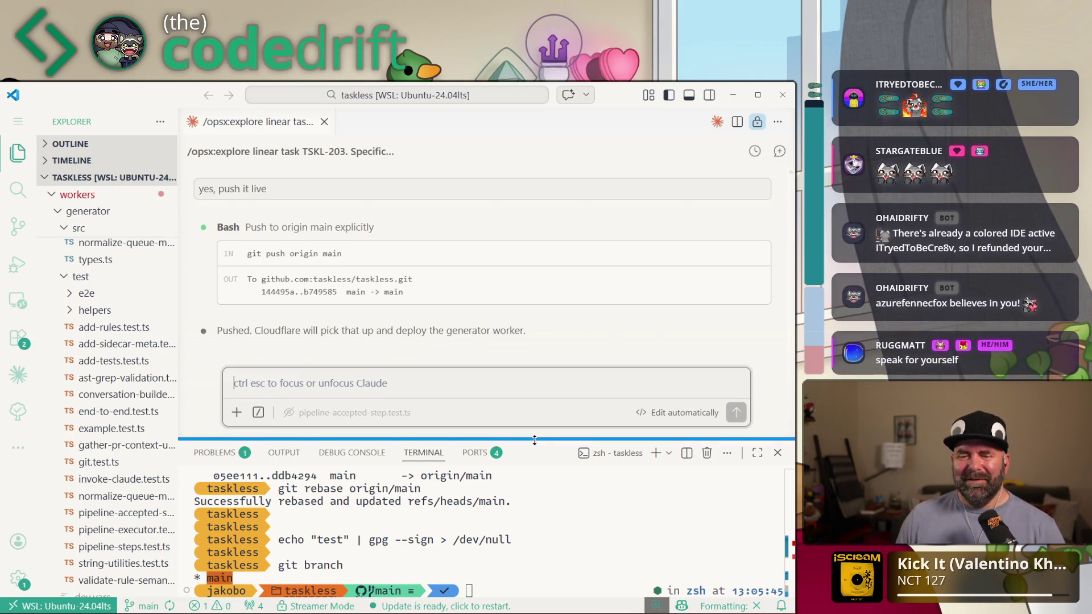
left_click_drag(538, 439, 538, 454)
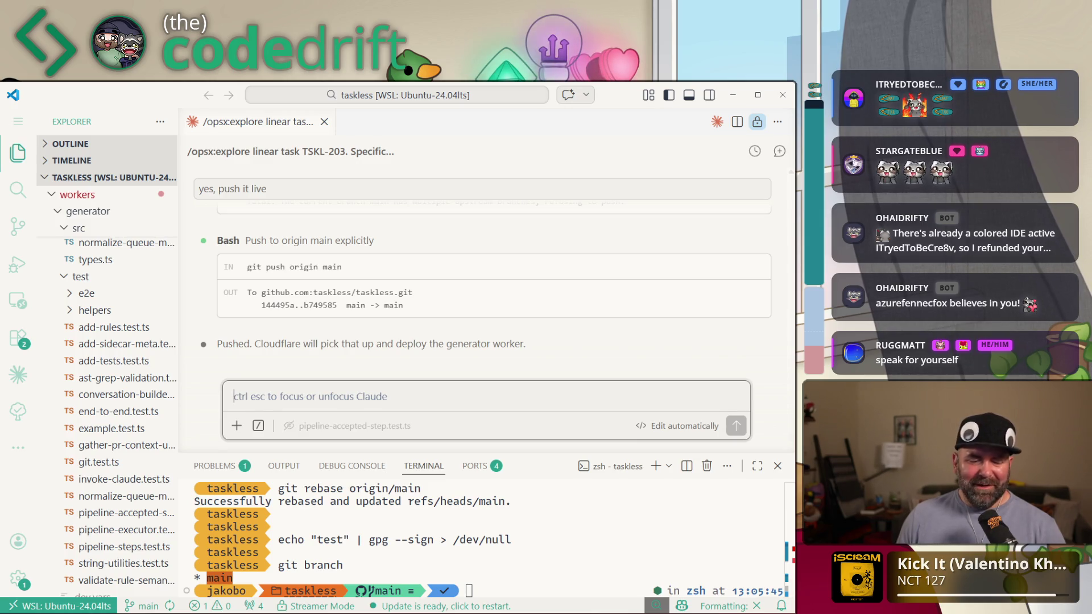
key("alt+Tab")
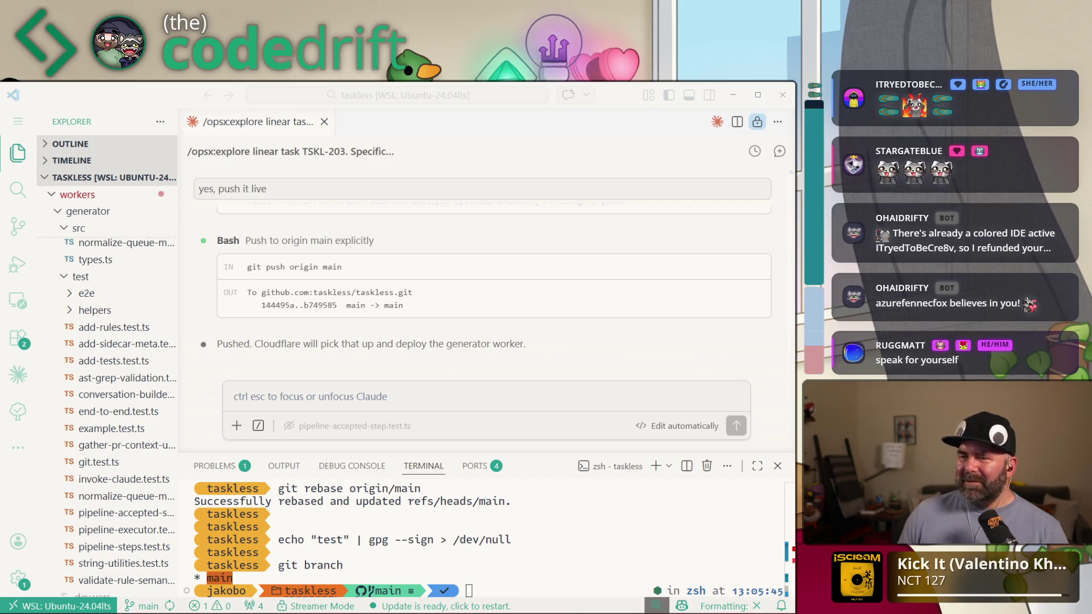
key("ctrl+n")
Step: Load ElevenLabs Text to Speech and clear the script, leaving a blank Dylan - Brash and Interesting block
type("eleven")
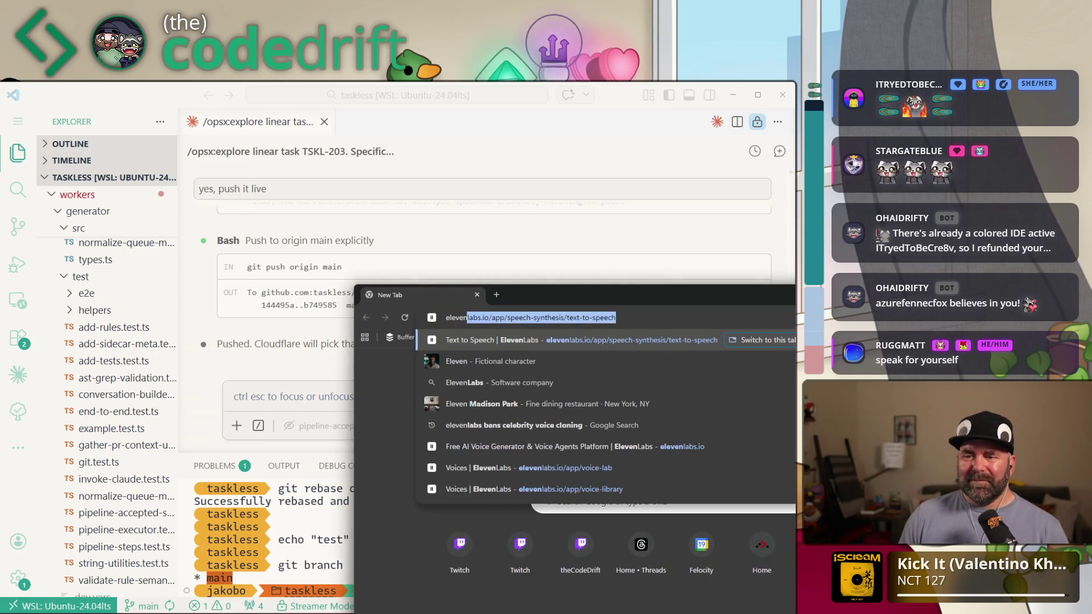
key("Return")
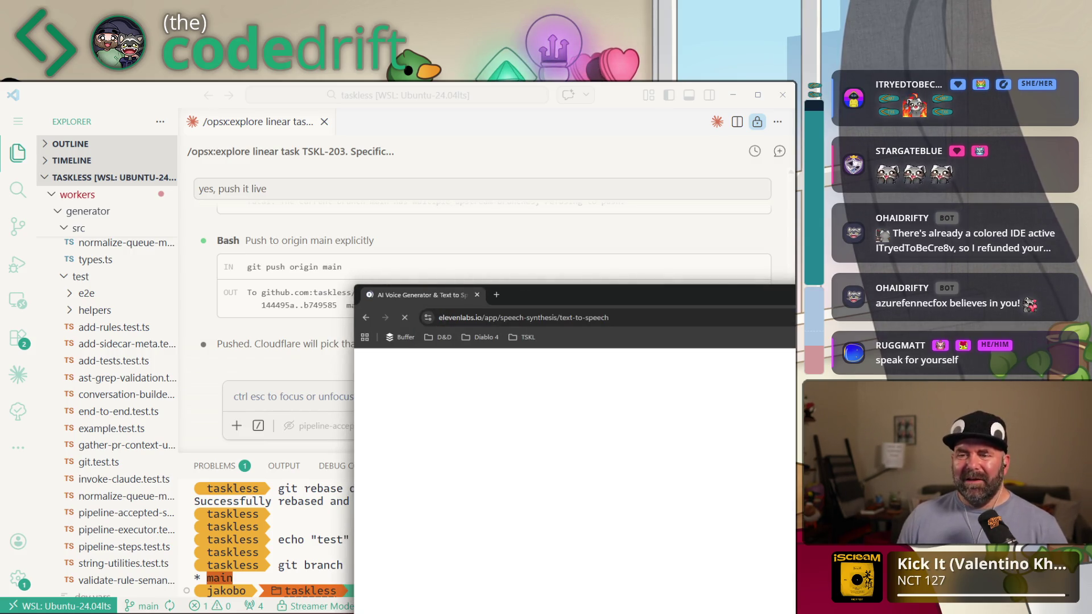
mouse_move(681, 296)
left_mouse_down()
mouse_move(790, 299)
mouse_move(713, 323)
mouse_move(712, 290)
mouse_move(611, 277)
left_mouse_up()
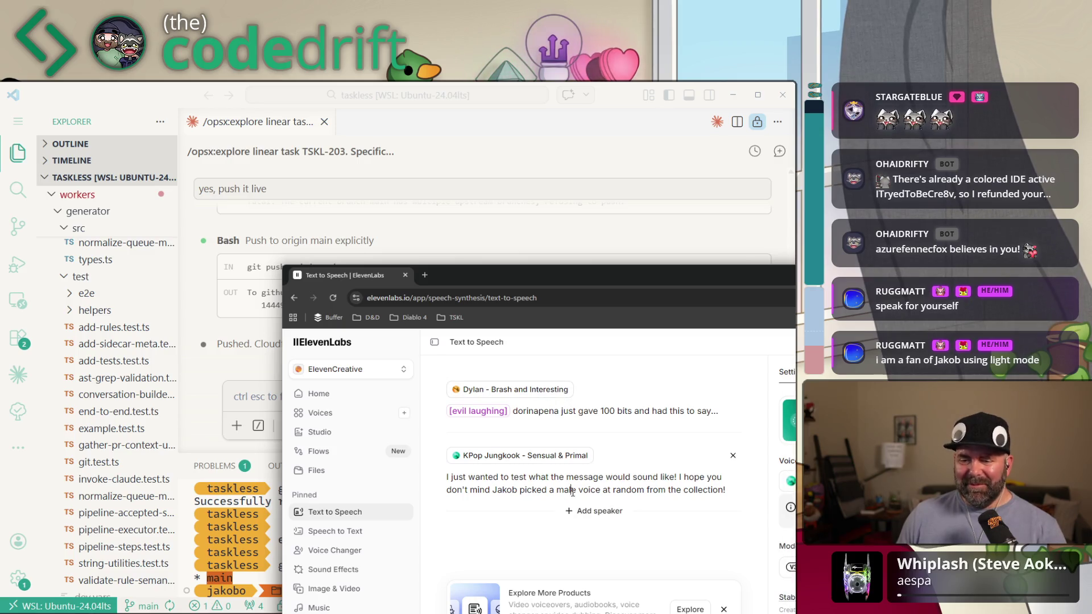
key("ctrl+a")
key("BackSpace")
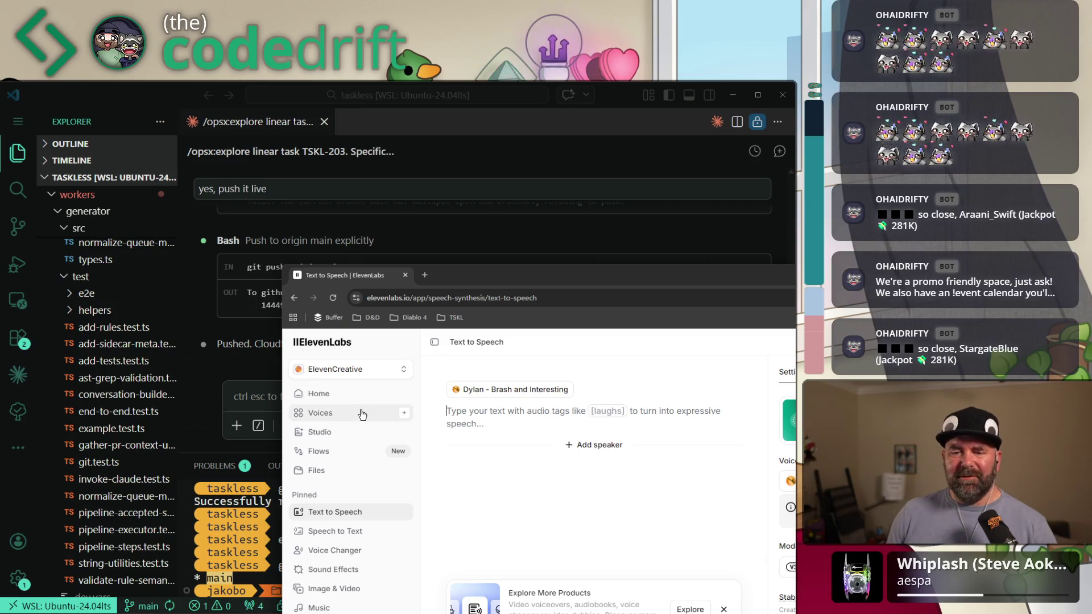
Step: Search the voice library for 'sara strong' to find Sara - Strong, New England Storyteller
left_click(362, 414)
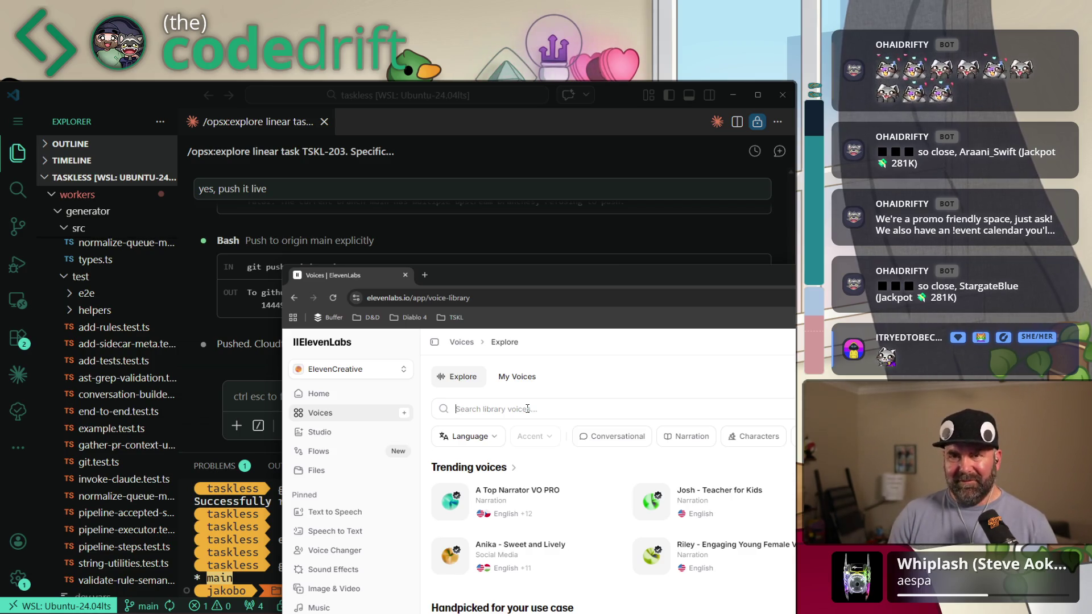
left_click(528, 409)
type("sara")
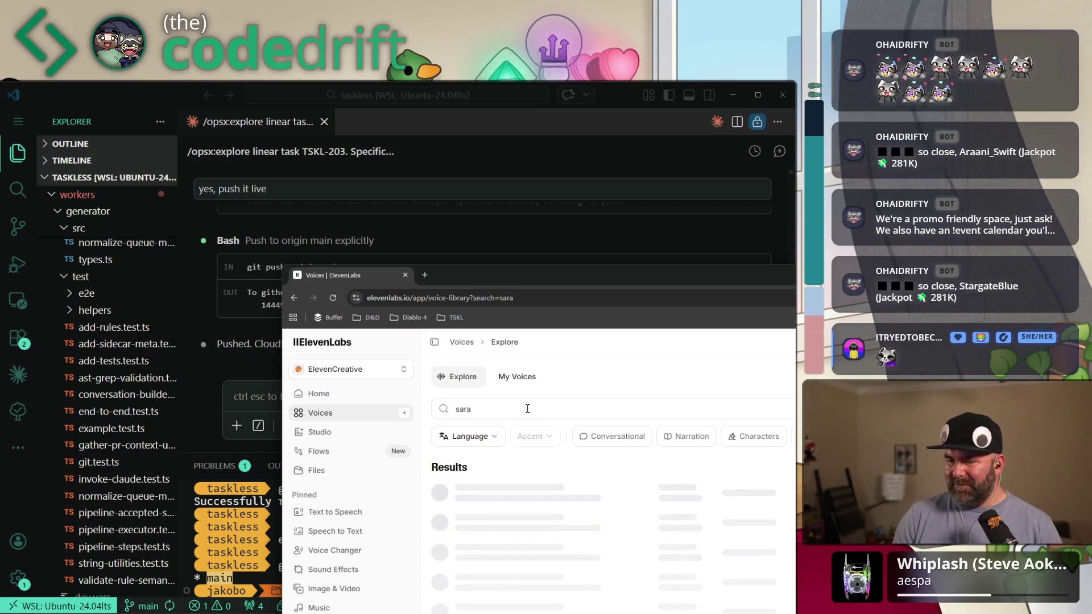
type(" styr")
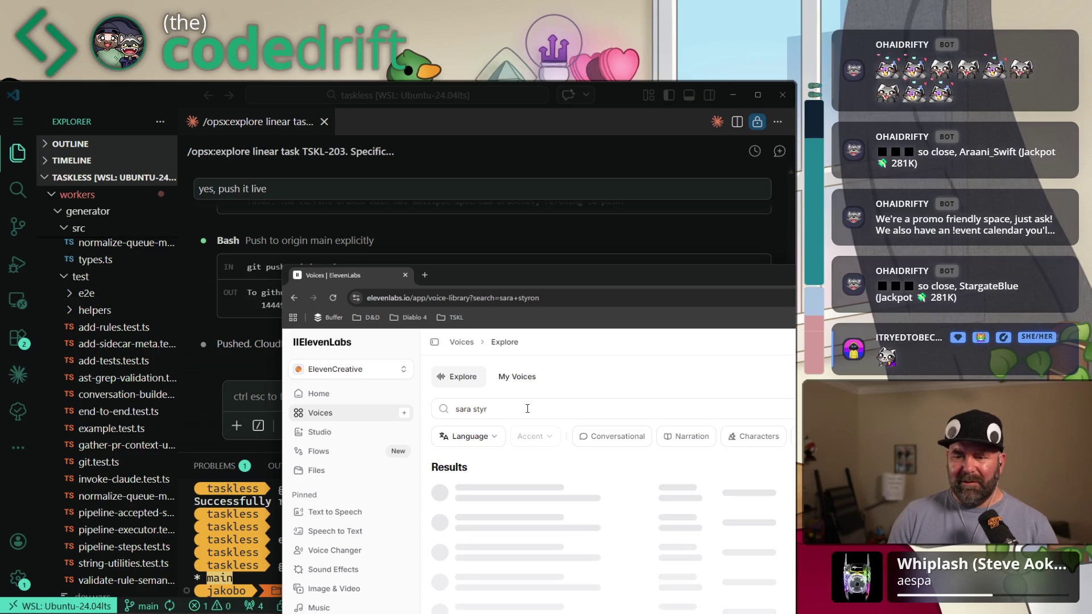
key("BackSpace")
key("BackSpace")
type("rong")
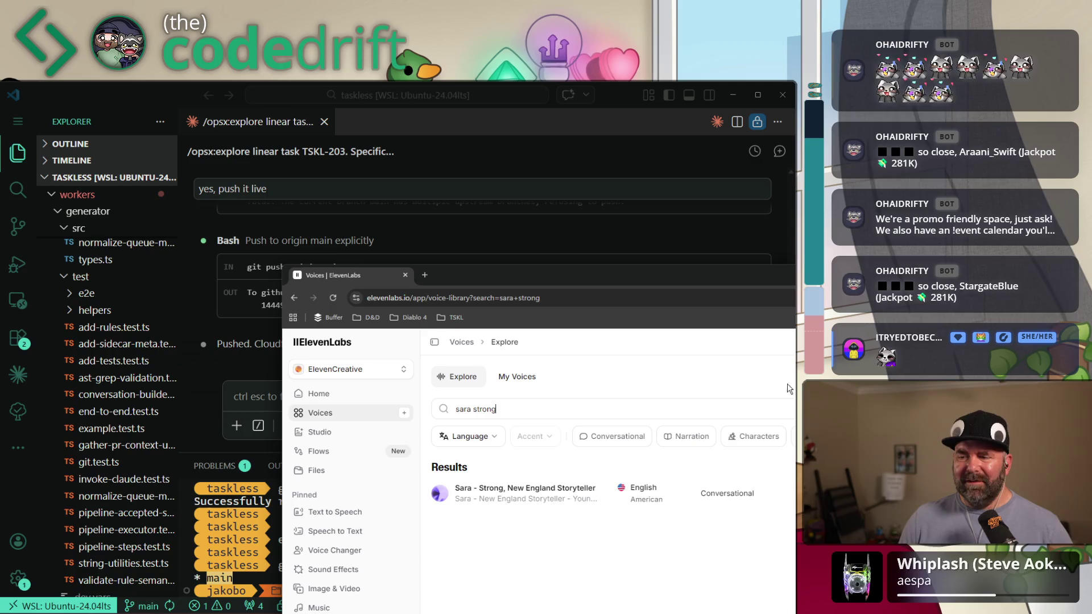
left_click_drag(784, 289, 685, 271)
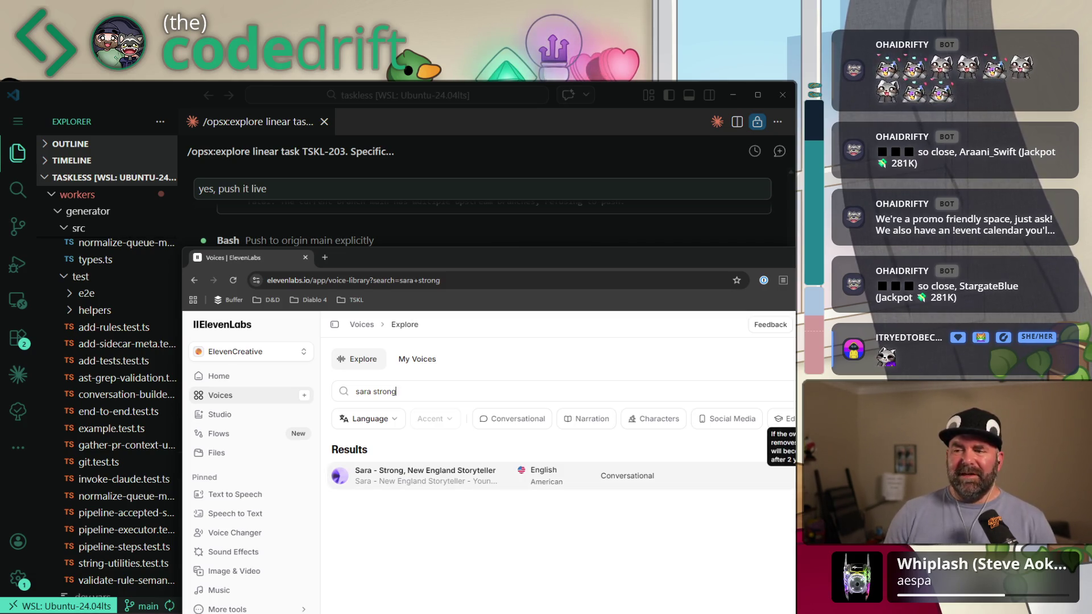
Step: Preview the Sara - Strong voice and select its description text for copying
mouse_move(655, 255)
left_mouse_down()
mouse_move(511, 271)
mouse_move(455, 370)
mouse_move(441, 346)
mouse_move(450, 338)
left_mouse_up()
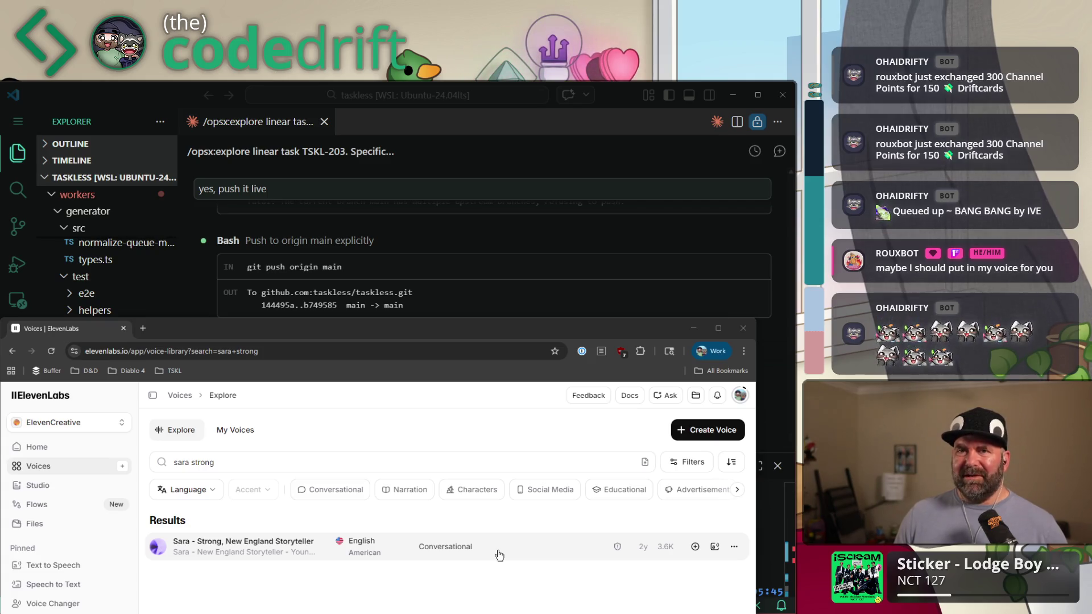
left_click(532, 555)
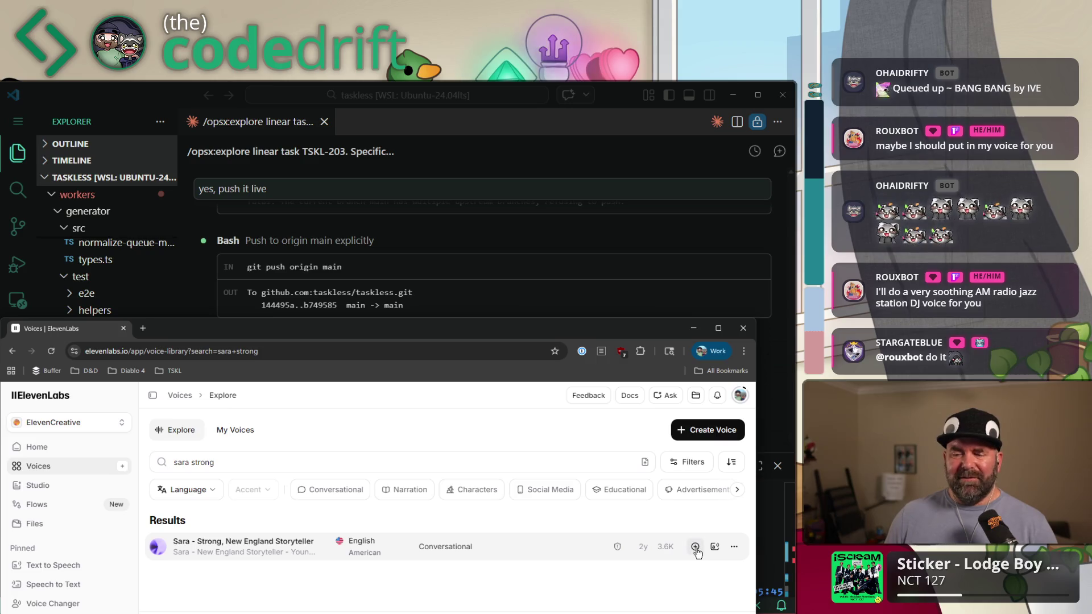
left_click(733, 546)
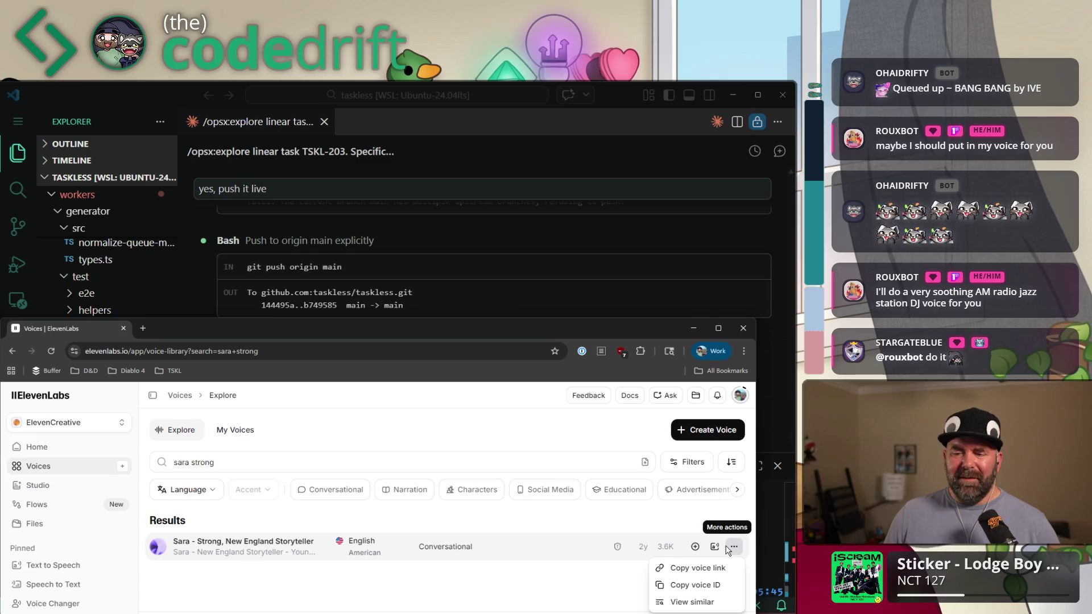
left_click(609, 579)
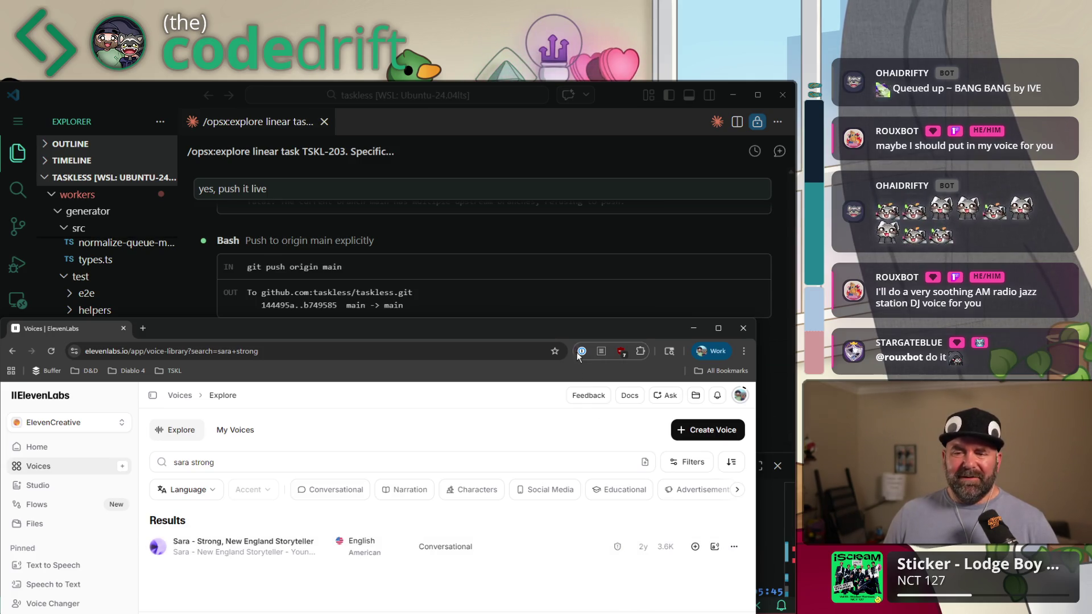
mouse_move(585, 334)
left_mouse_down()
mouse_move(558, 281)
mouse_move(567, 274)
left_mouse_up()
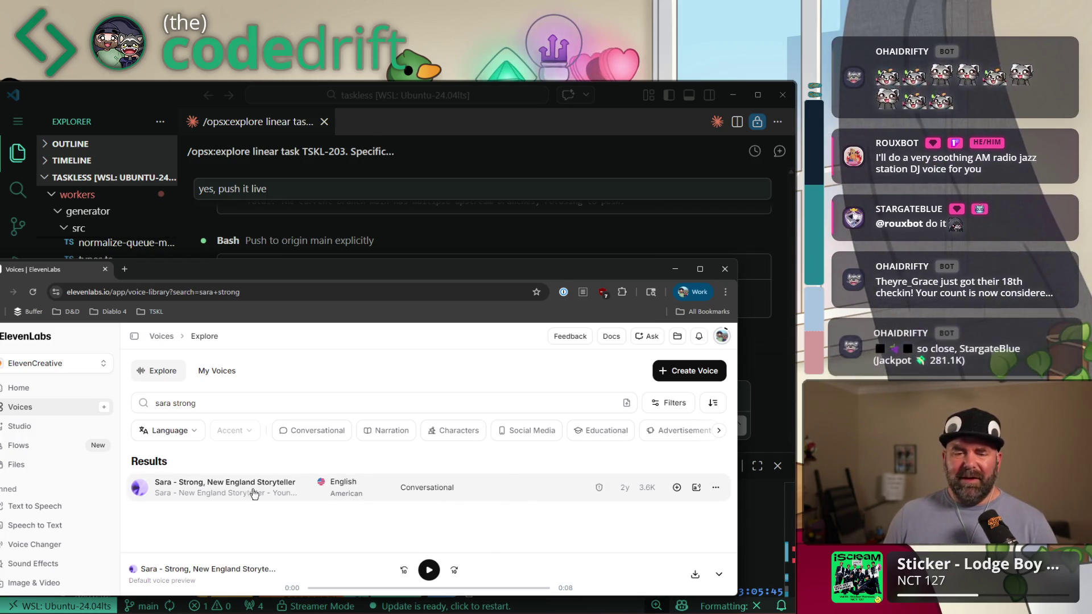
mouse_move(273, 485)
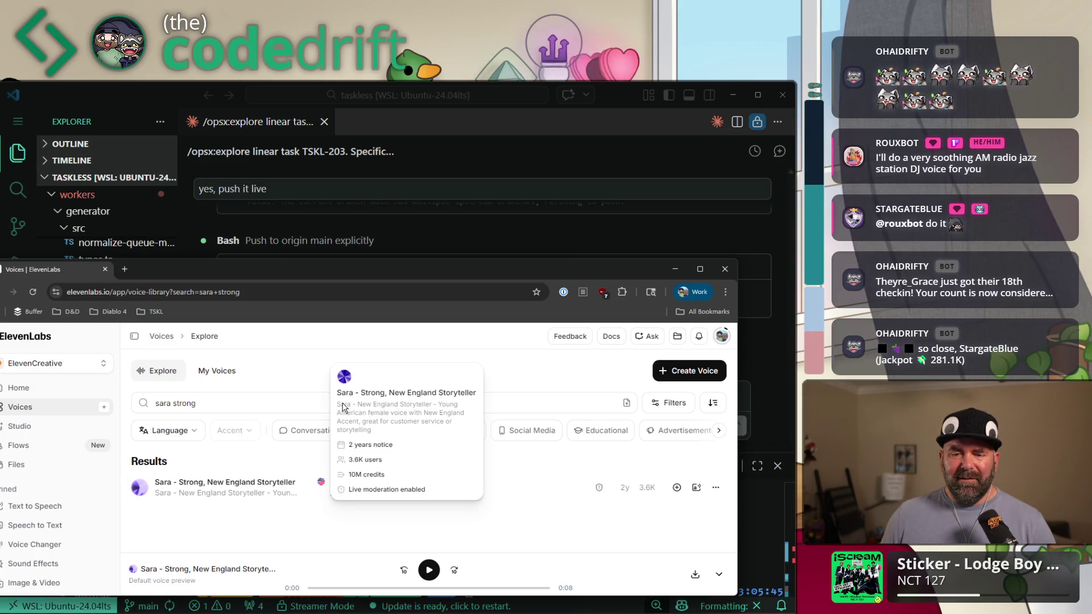
left_click_drag(338, 407, 418, 434)
key("ctrl+c")
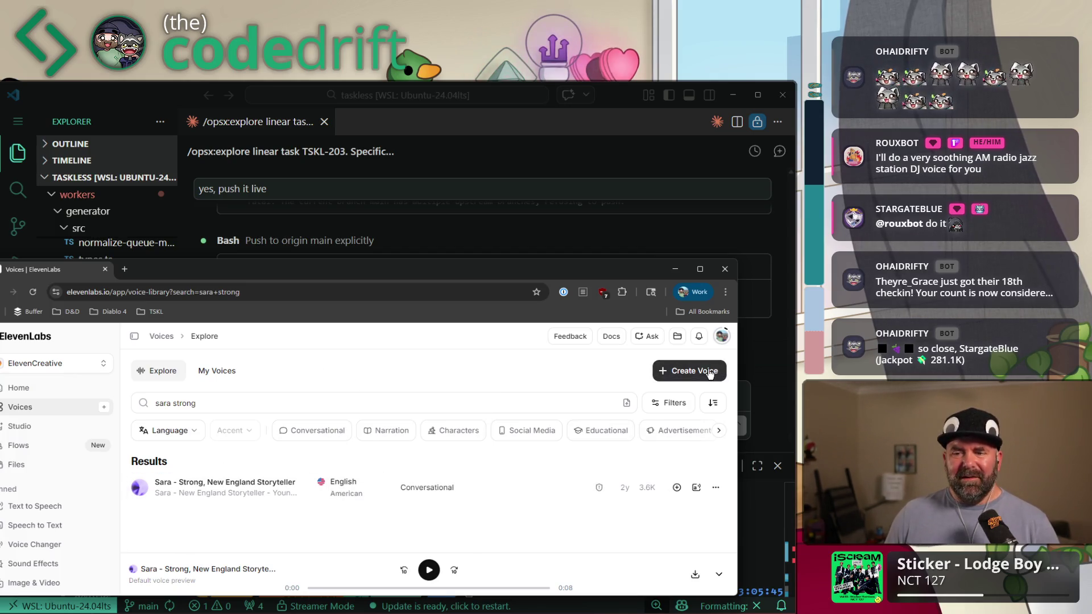
Step: Generate Voice Design previews from the Sara description plus 'Avoid boston accents.'
left_click(689, 370)
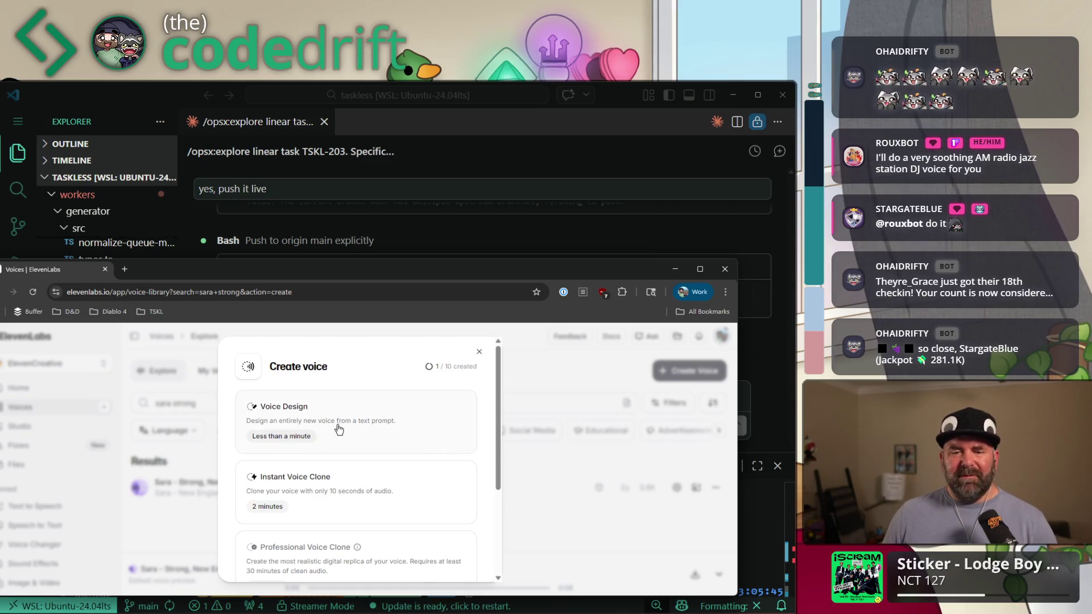
left_click(400, 424)
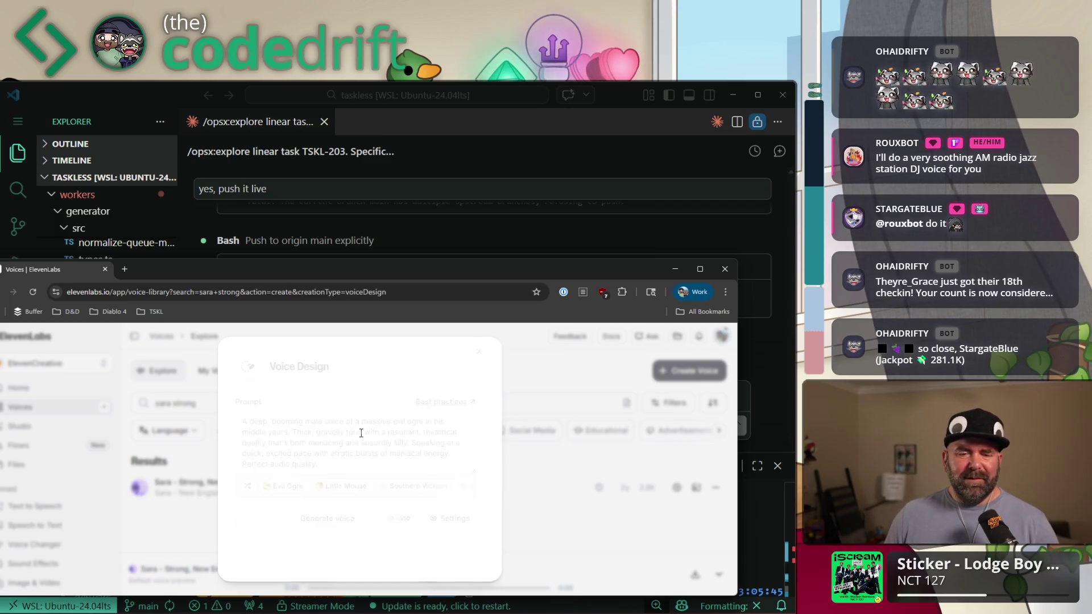
key("ctrl+a")
key("ctrl+v")
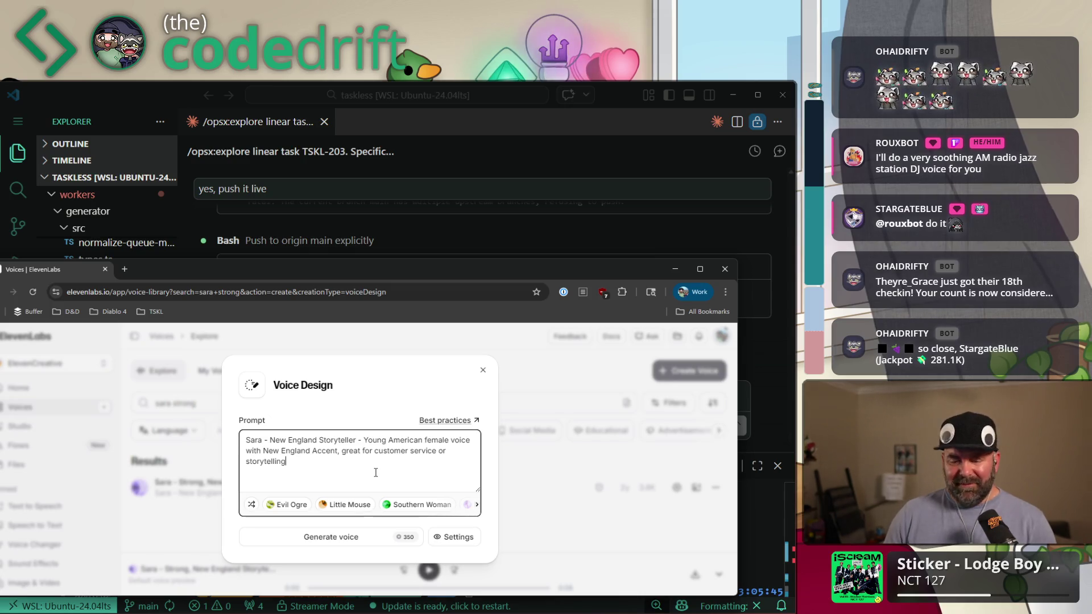
type("Avoid bos")
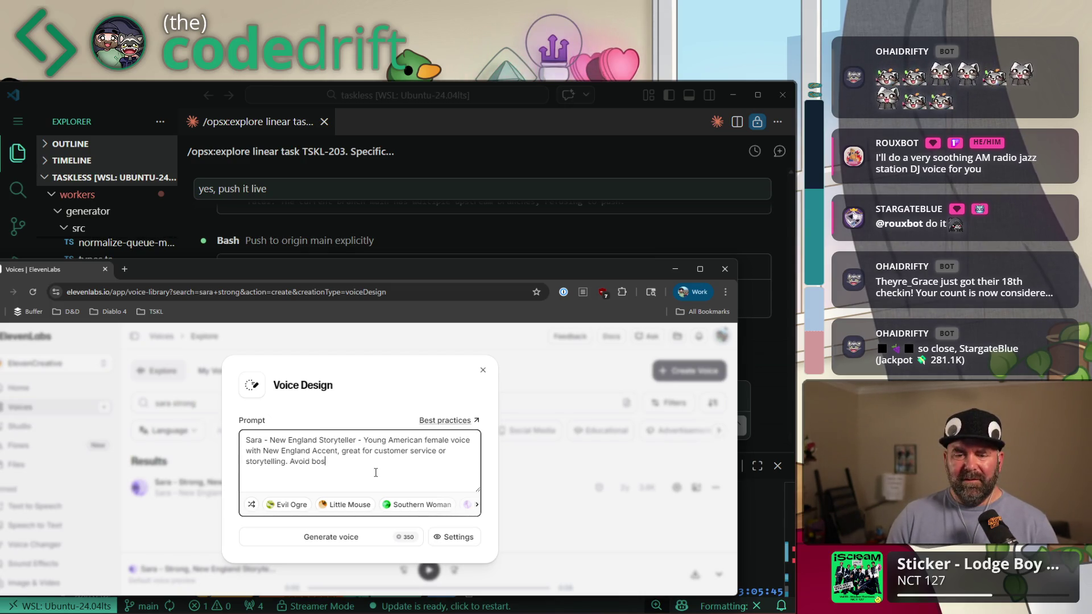
type("ton accents.")
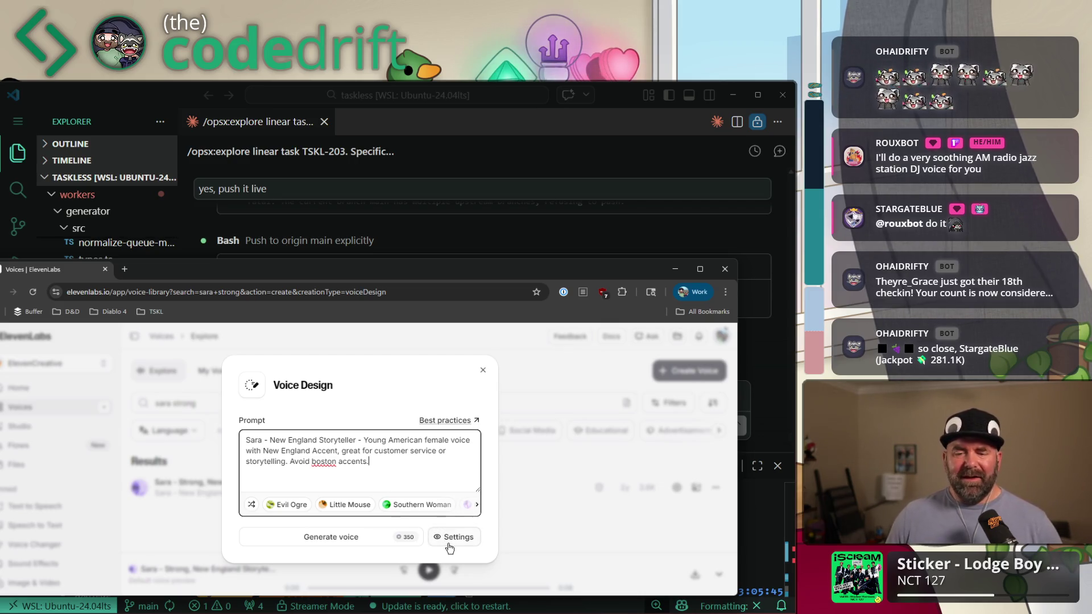
left_click(402, 543)
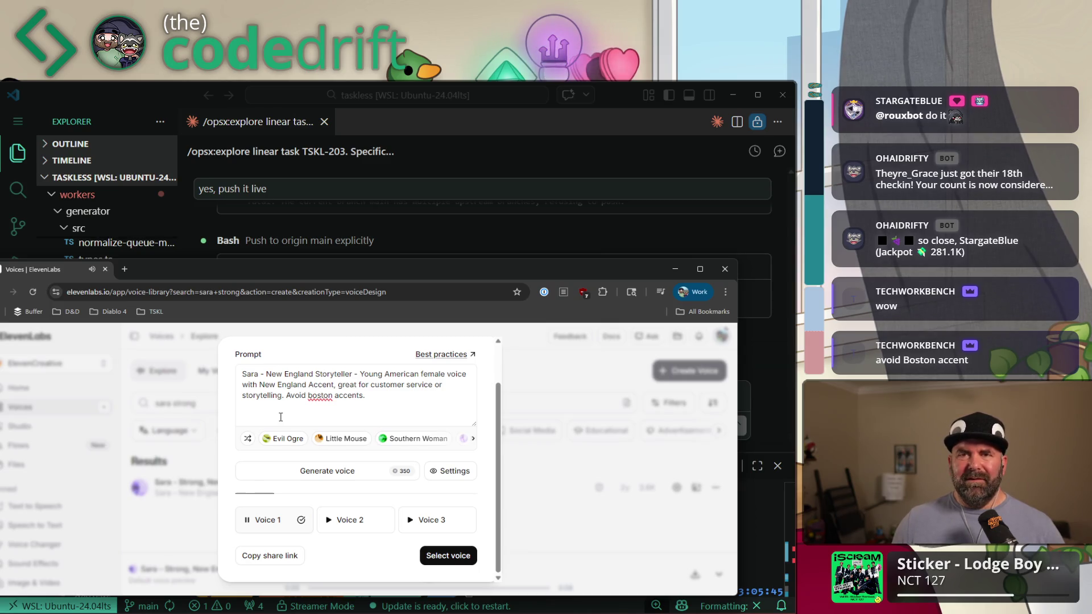
Step: Audition the three generated previews in turn, stopping each, and settle on Voice 3
left_click(248, 523)
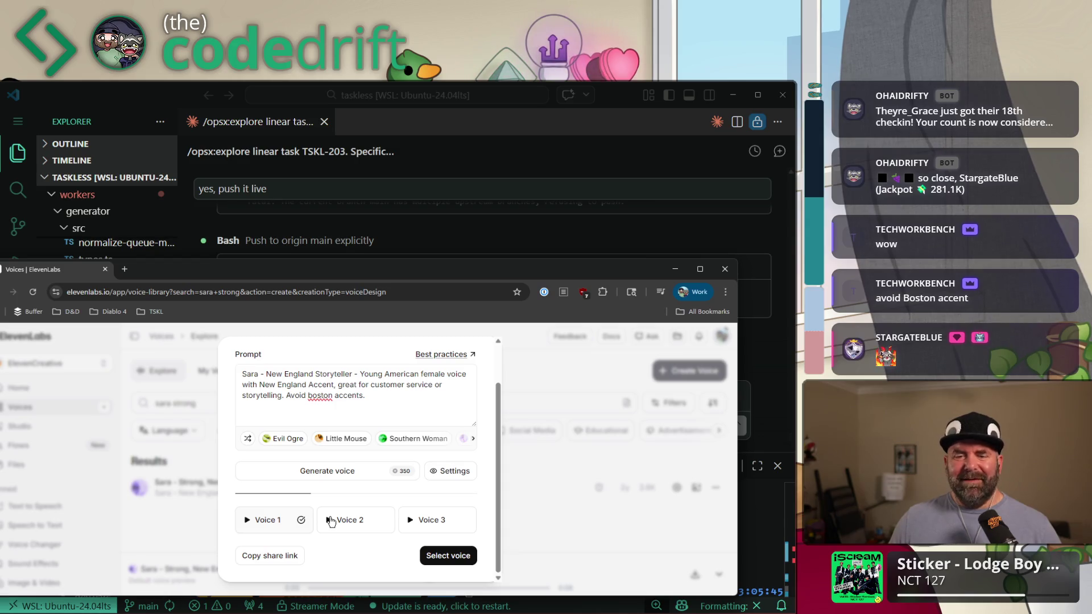
left_click(331, 522)
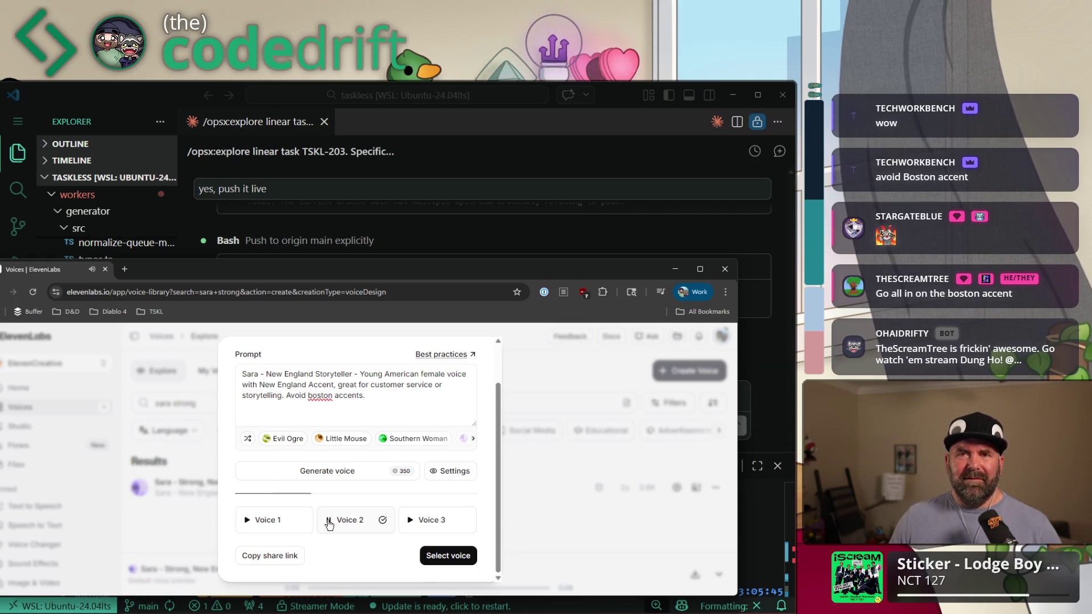
left_click(329, 524)
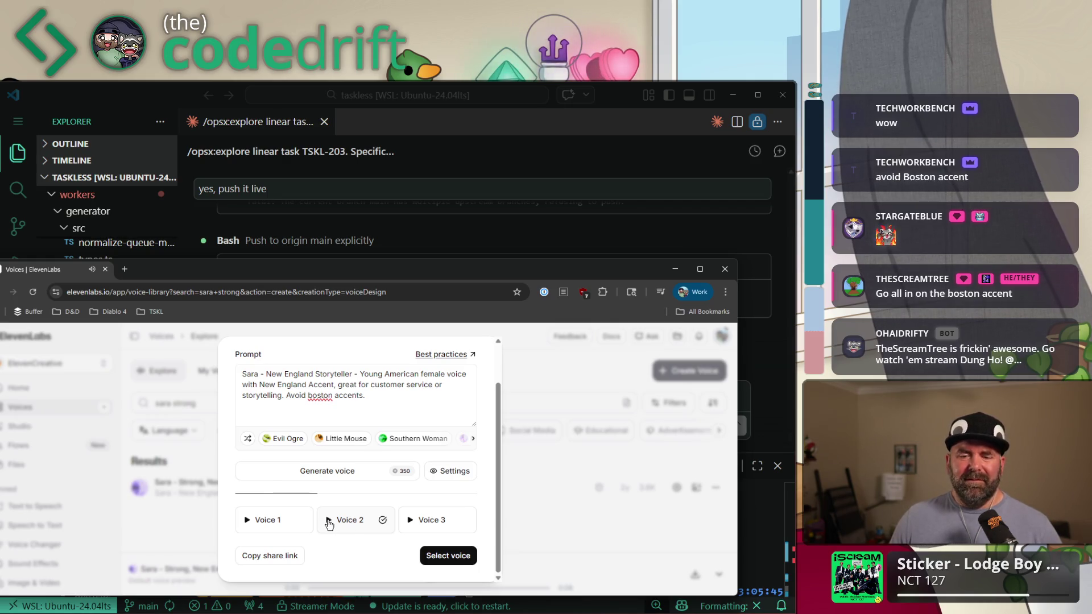
left_click(413, 522)
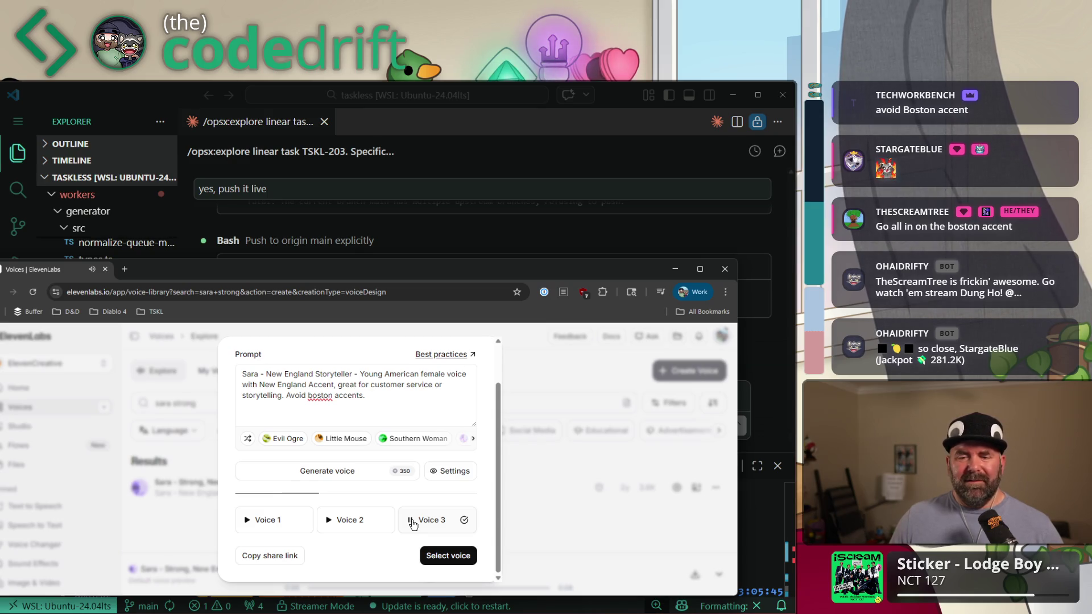
left_click(413, 522)
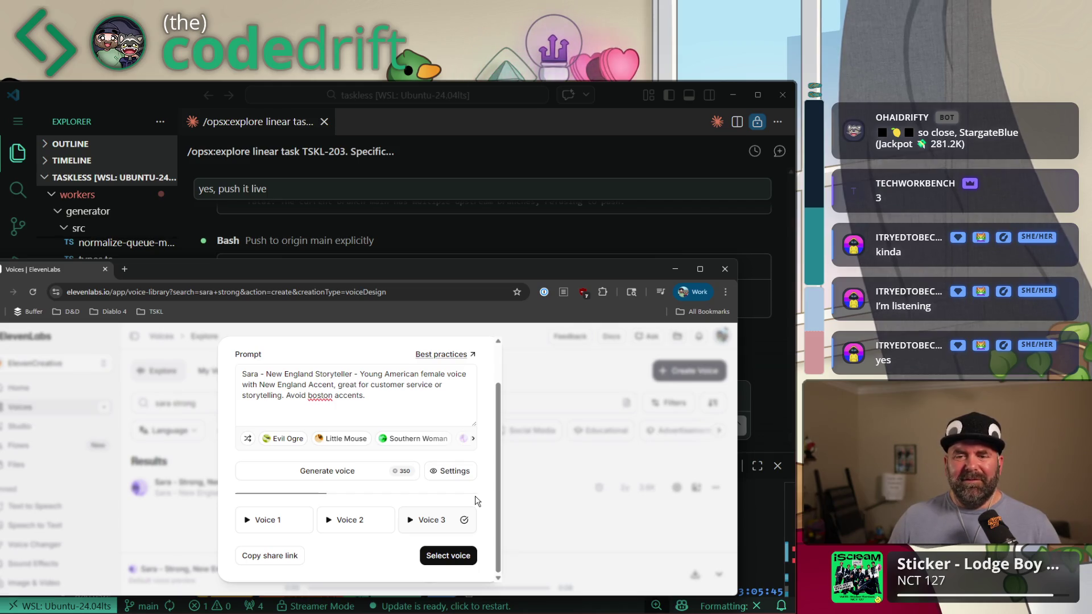
scroll(477, 500, "up", 1)
scroll(477, 501, "down", 1)
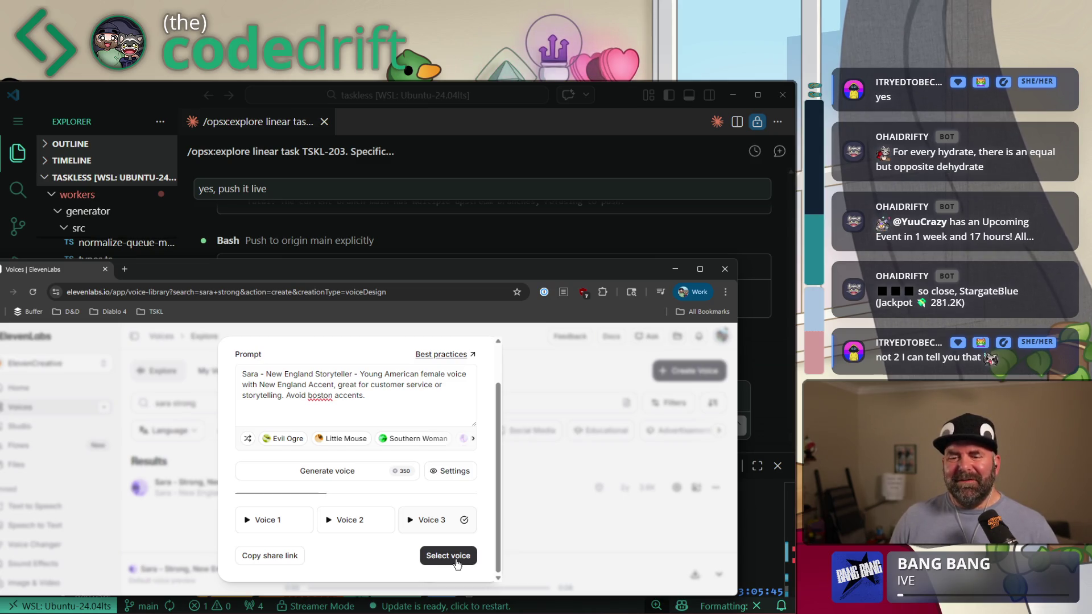
Step: Pick the checked design and name it 'New England Female, Adjusted'
left_click(456, 562)
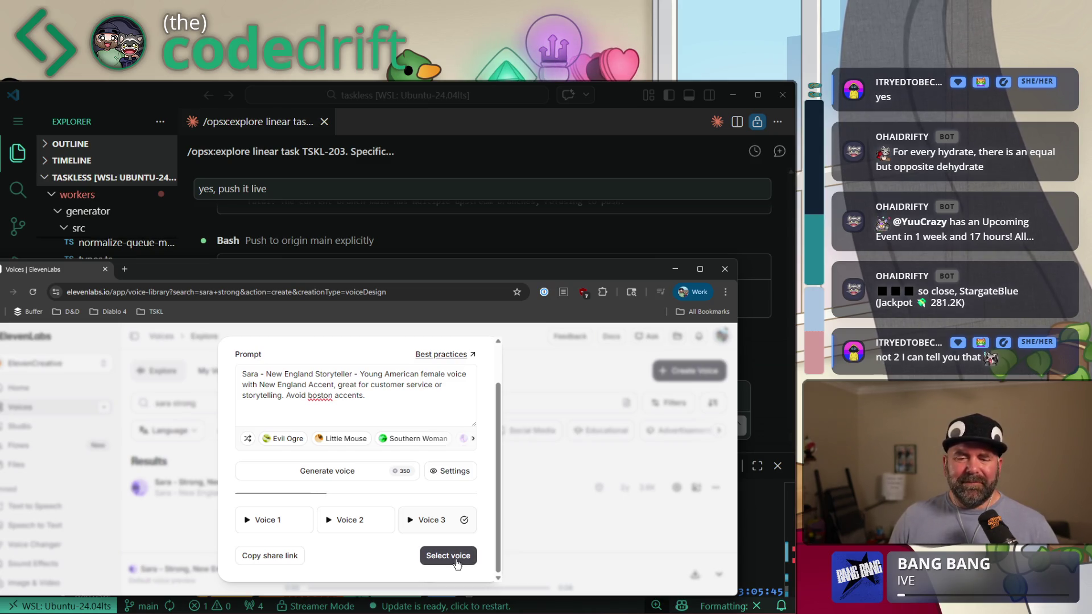
scroll(330, 432, "down", 1)
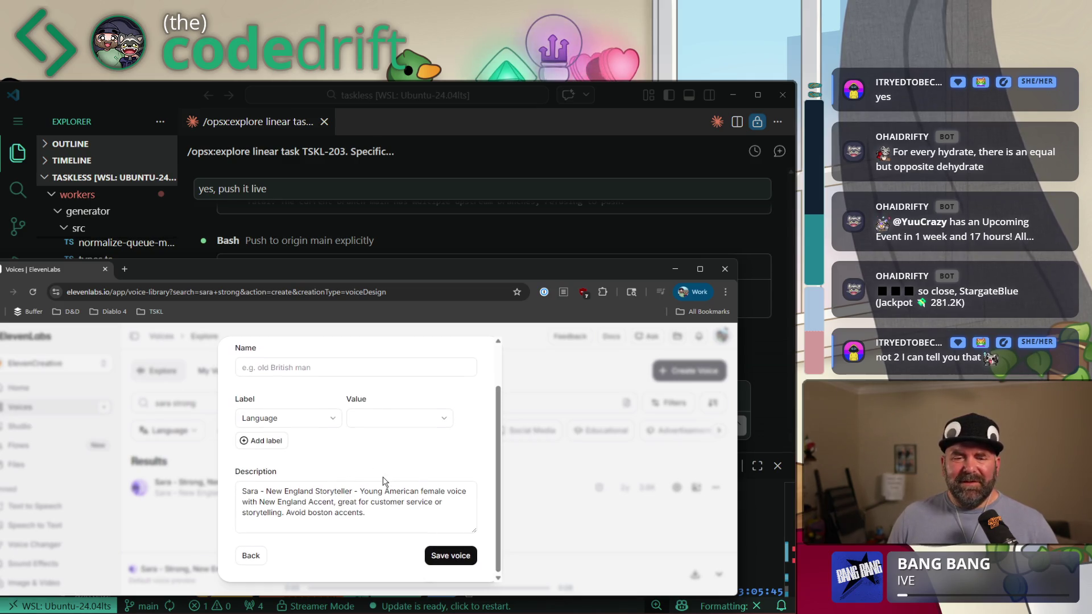
left_click(293, 371)
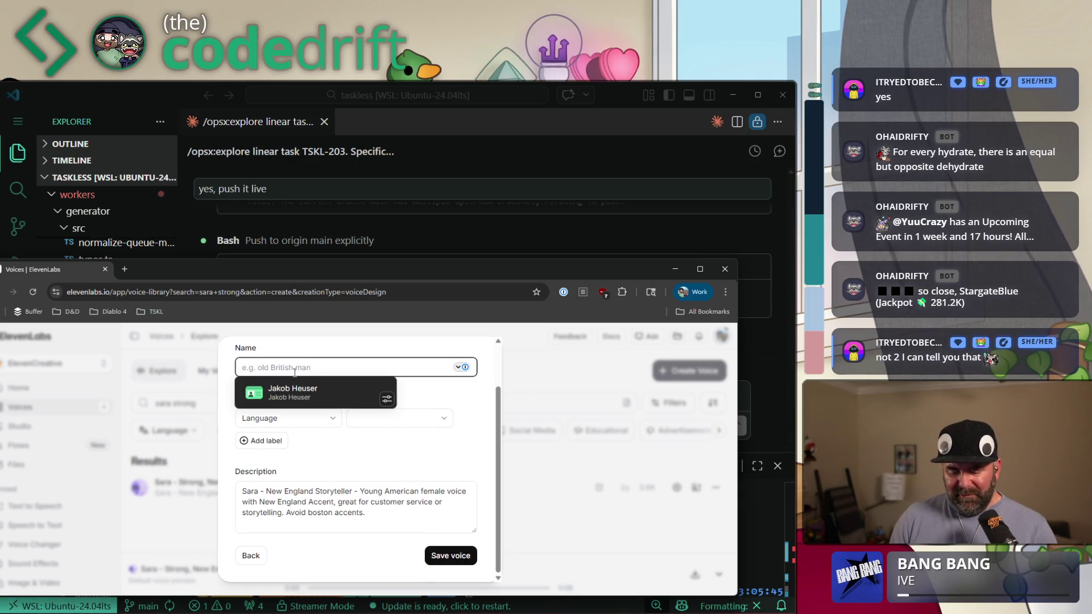
type("New England F")
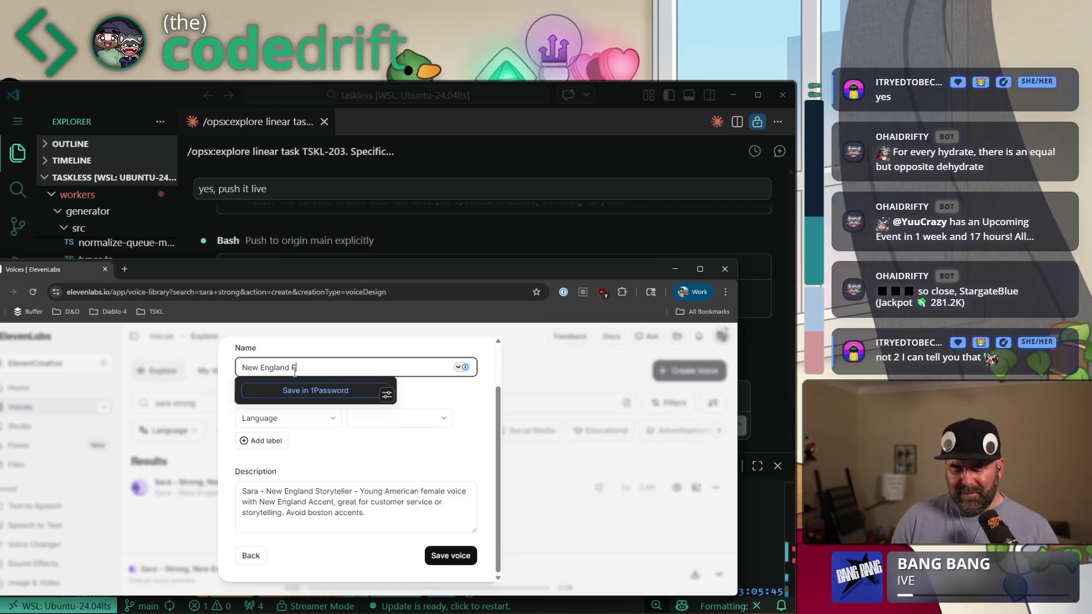
type("ted")
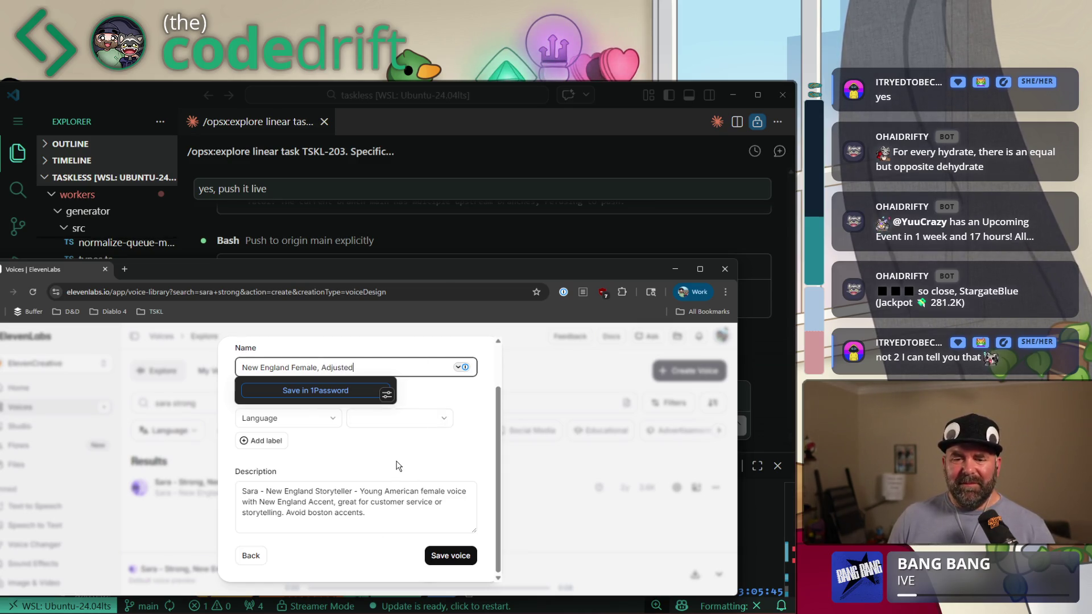
key("Escape")
left_click(344, 366)
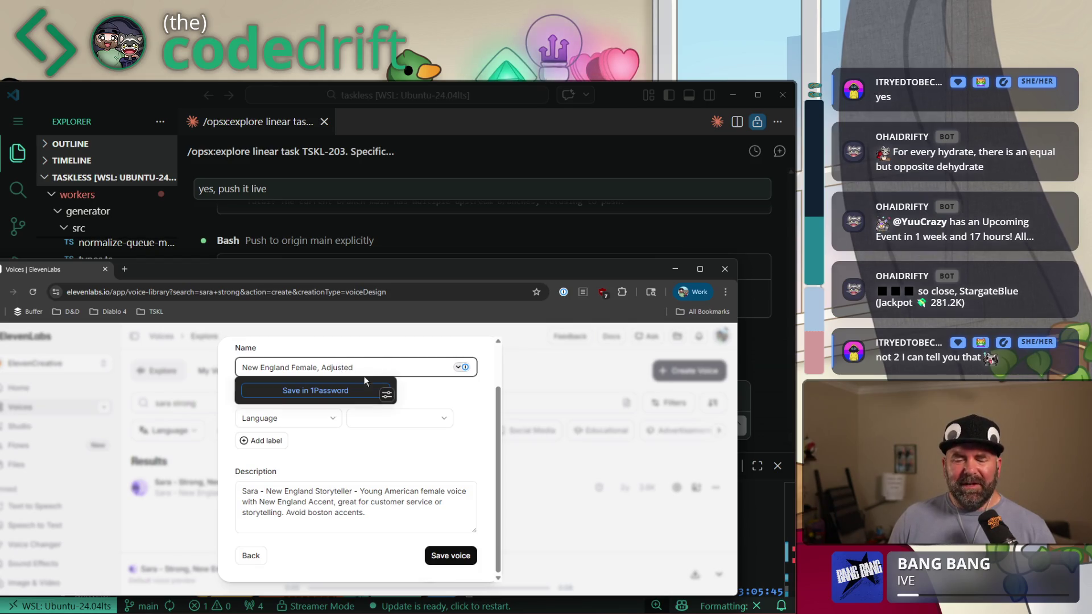
left_click(411, 458)
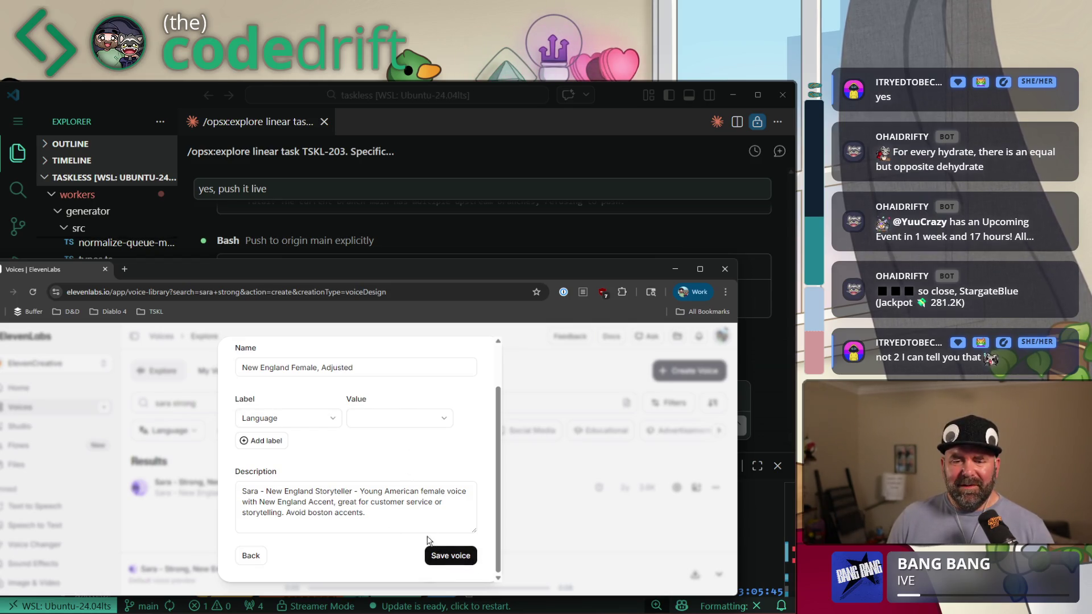
Step: Set the voice's Language value to English and save it
left_click(460, 557)
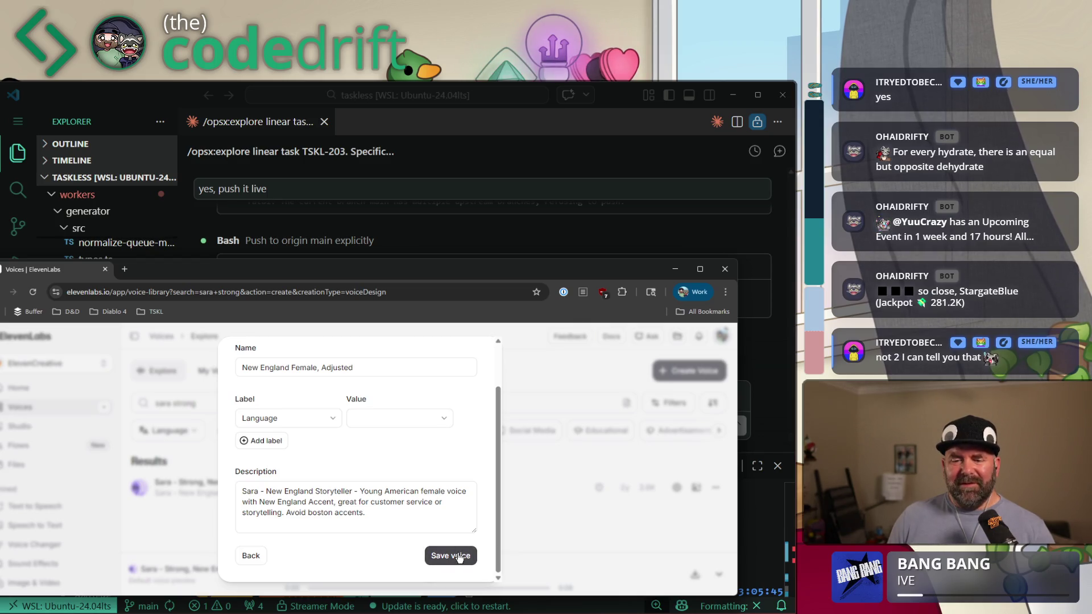
left_click(376, 423)
key("e")
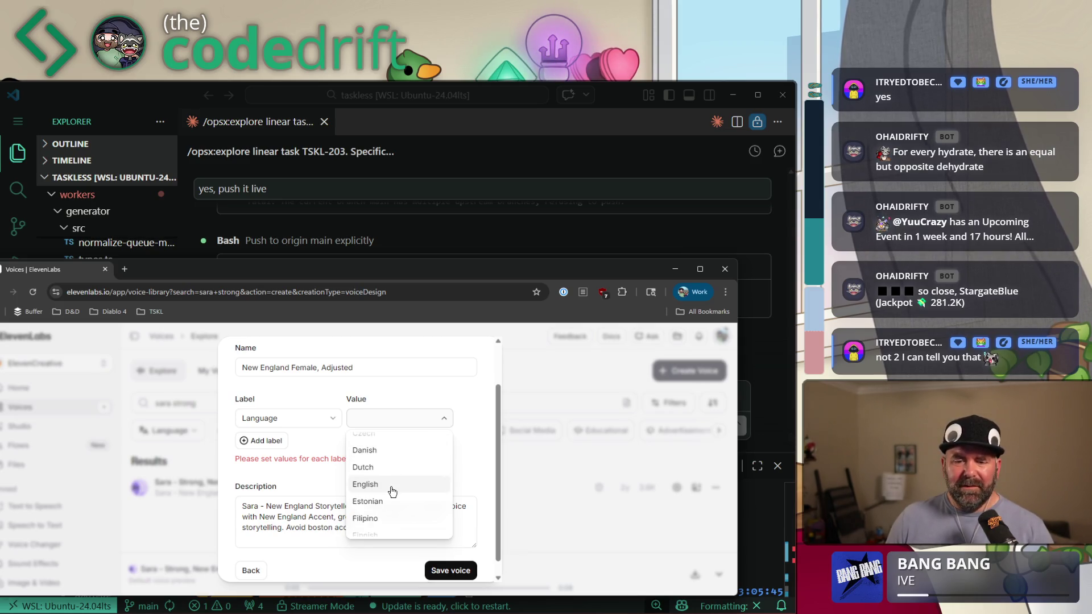
left_click(390, 485)
key("Return")
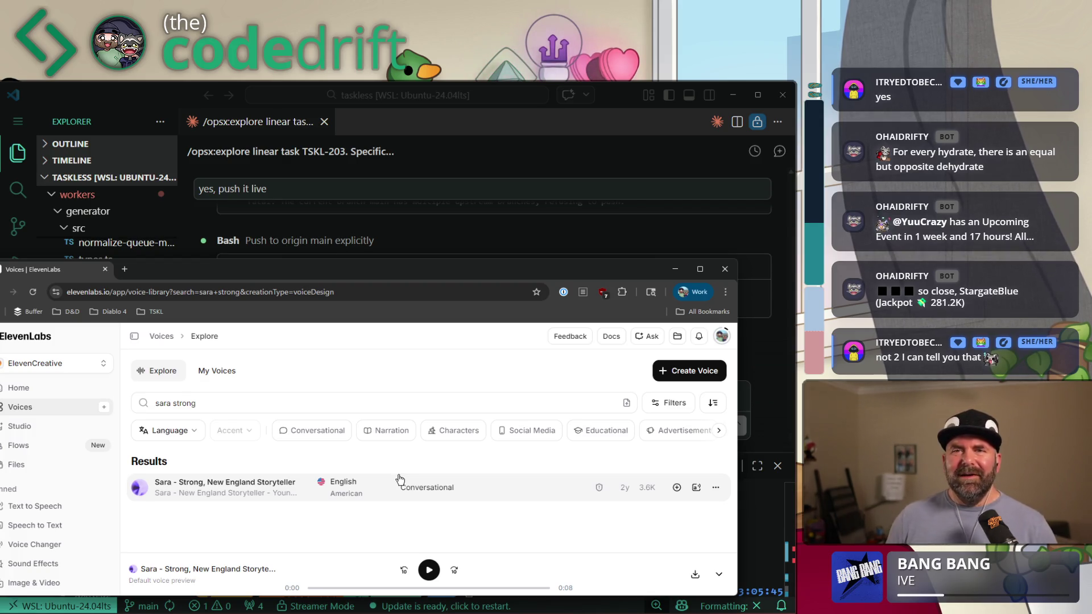
Step: Filter My Voices to Created by Me and bring up actions for New England Female, Adjusted
left_click(239, 378)
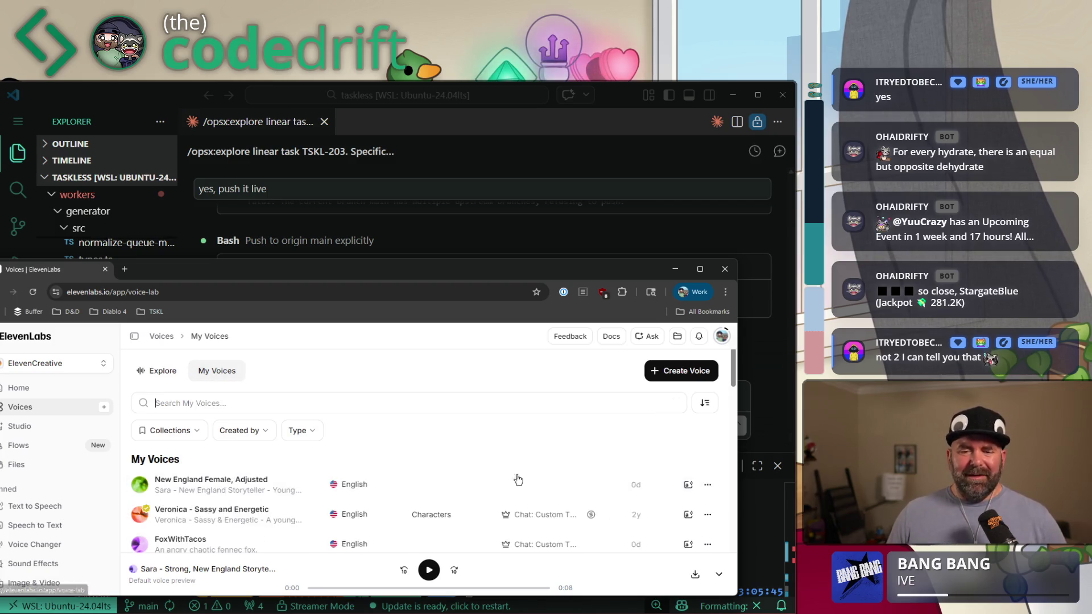
scroll(357, 430, "down", 1)
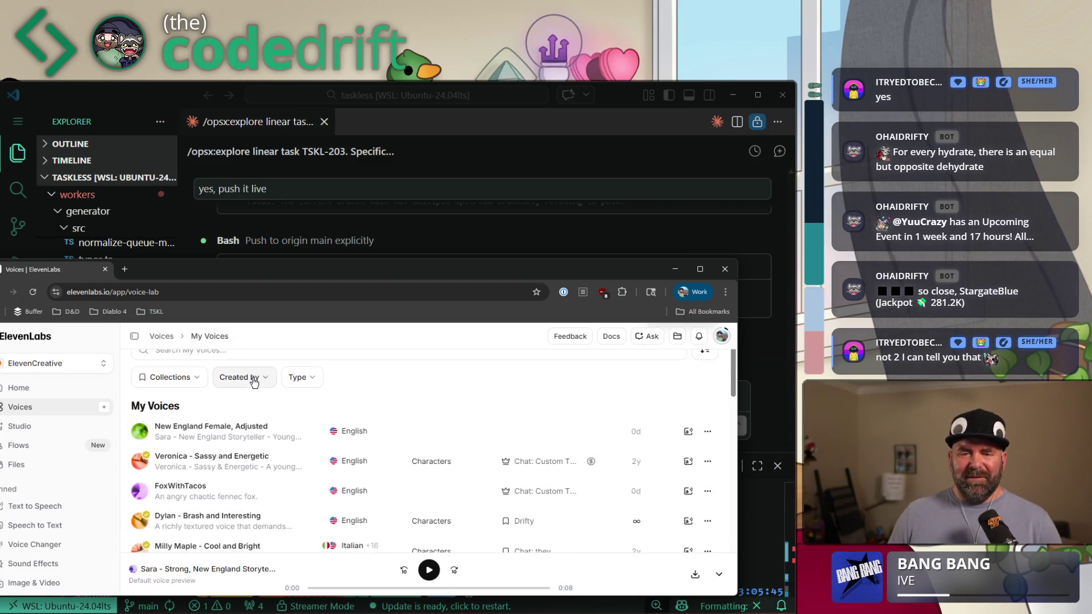
scroll(239, 375, "up", 1)
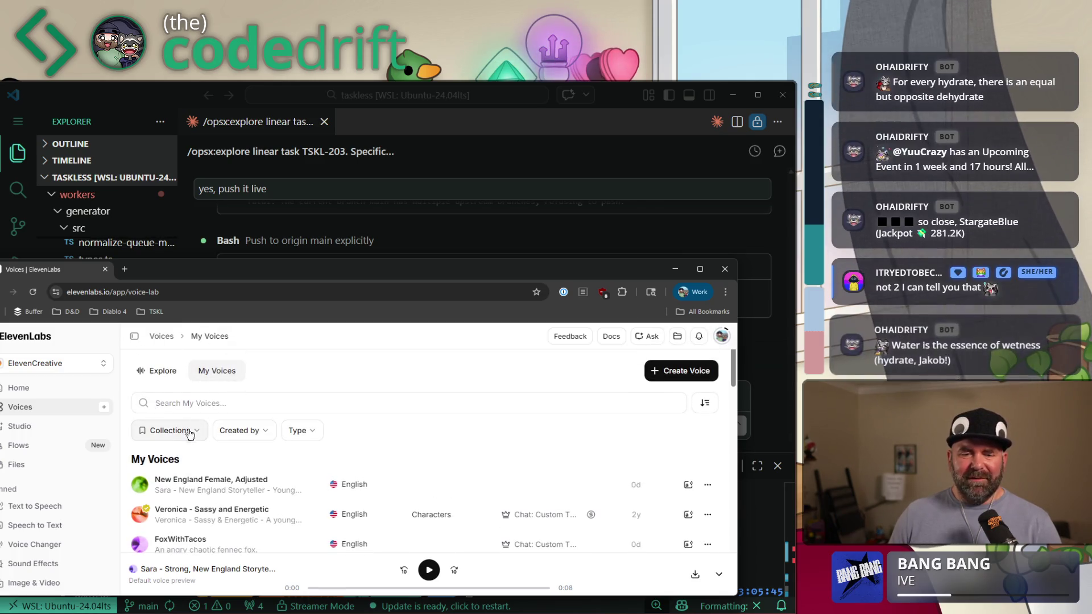
left_click(254, 431)
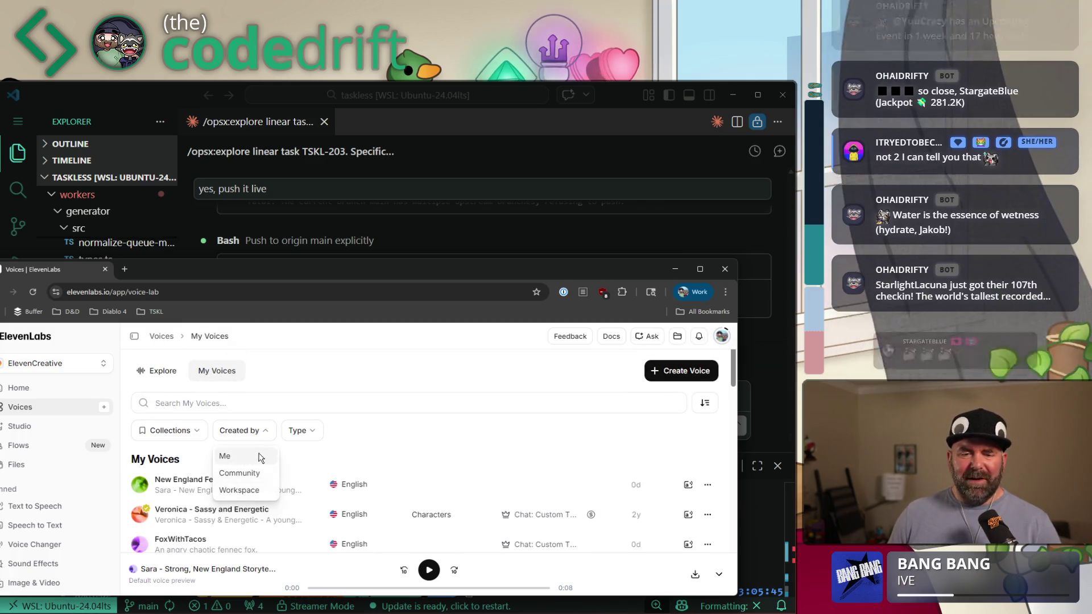
left_click(226, 456)
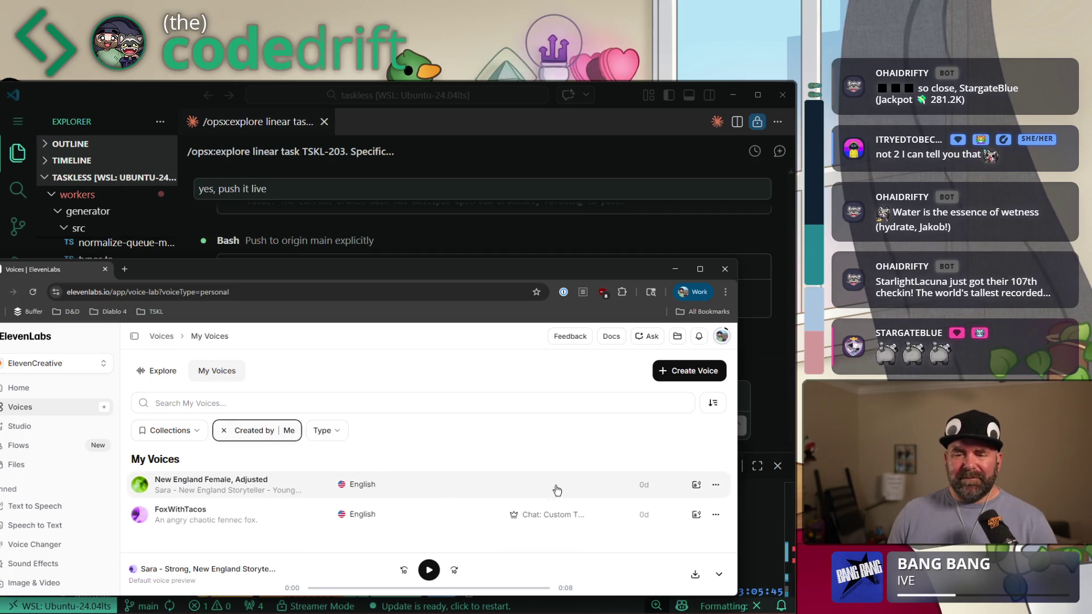
left_click(716, 485)
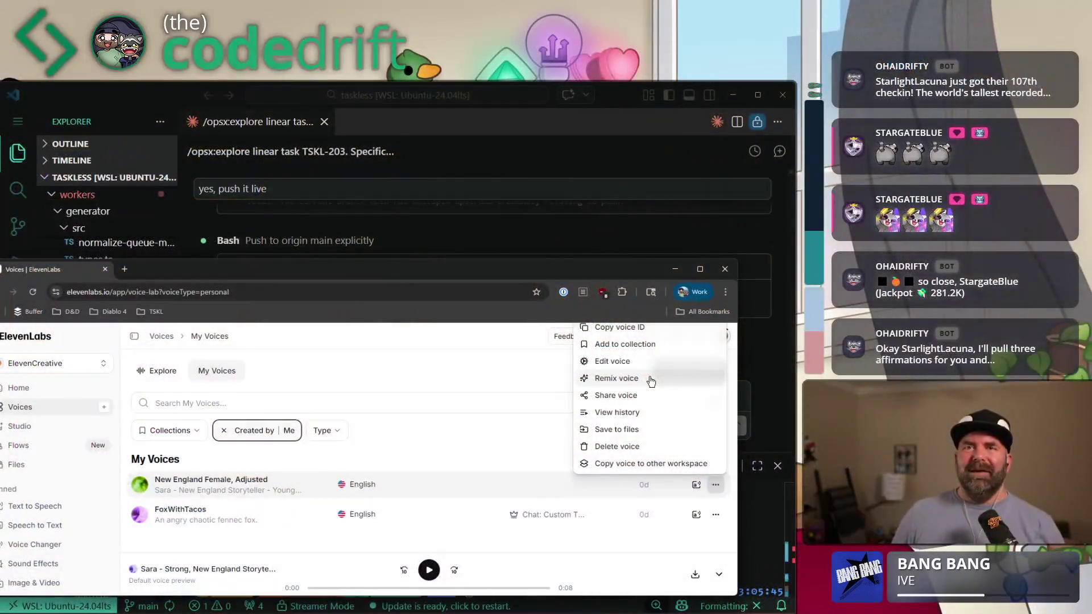
Step: Start remixing New England Female, Adjusted with prompt tags shown and strength left at Medium
left_click(592, 379)
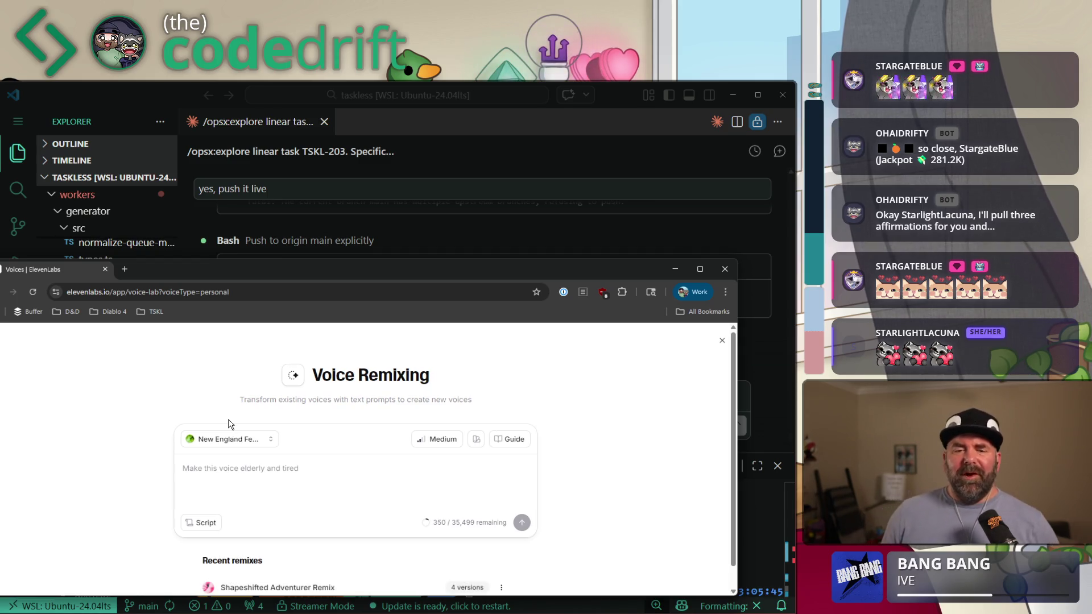
scroll(369, 461, "down", 1)
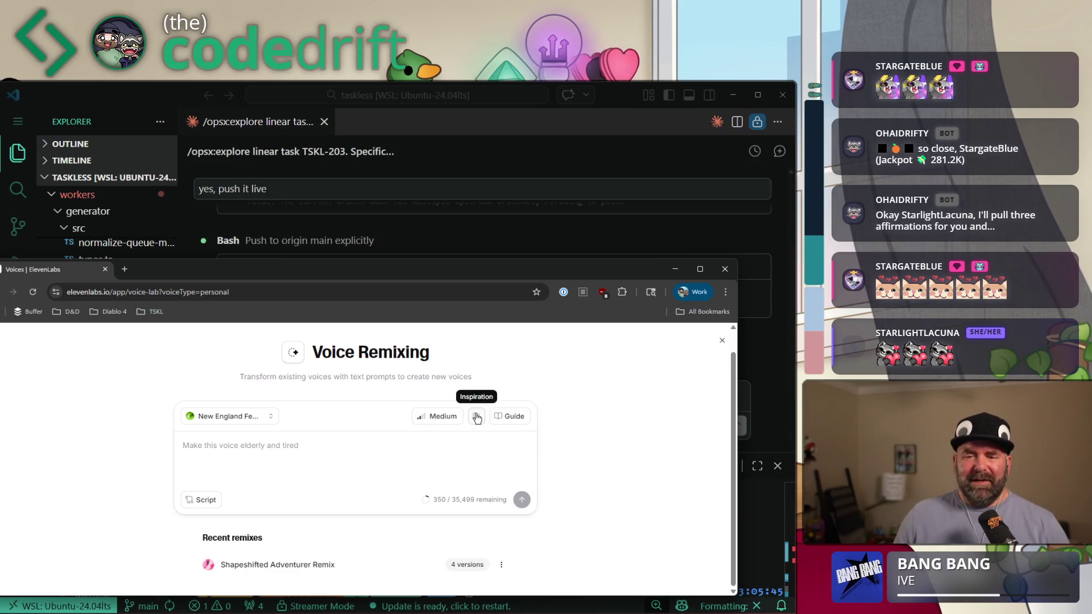
left_click(477, 418)
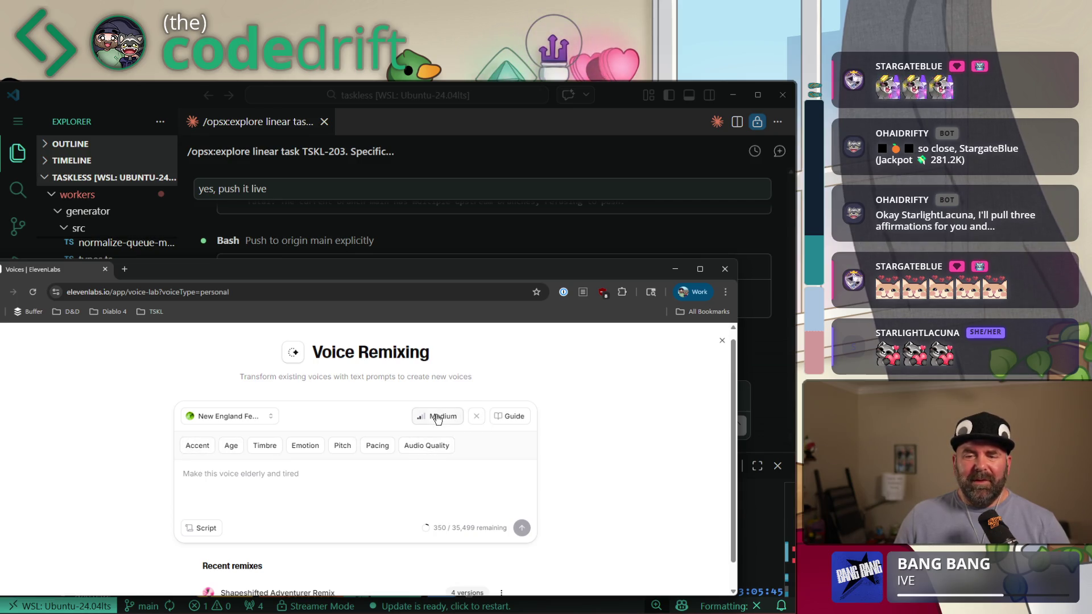
left_click(438, 418)
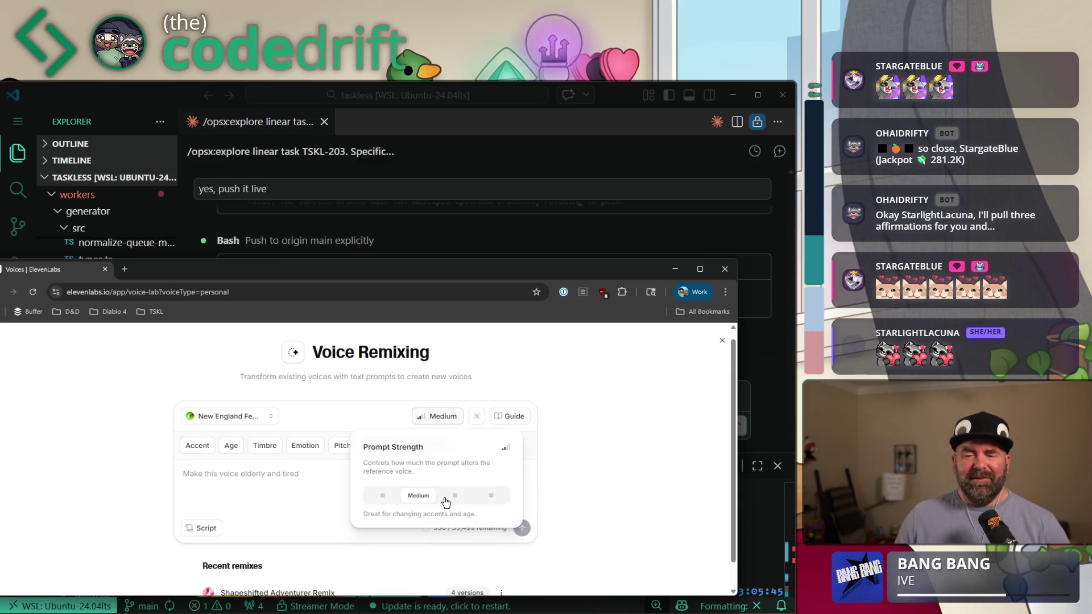
left_click(466, 500)
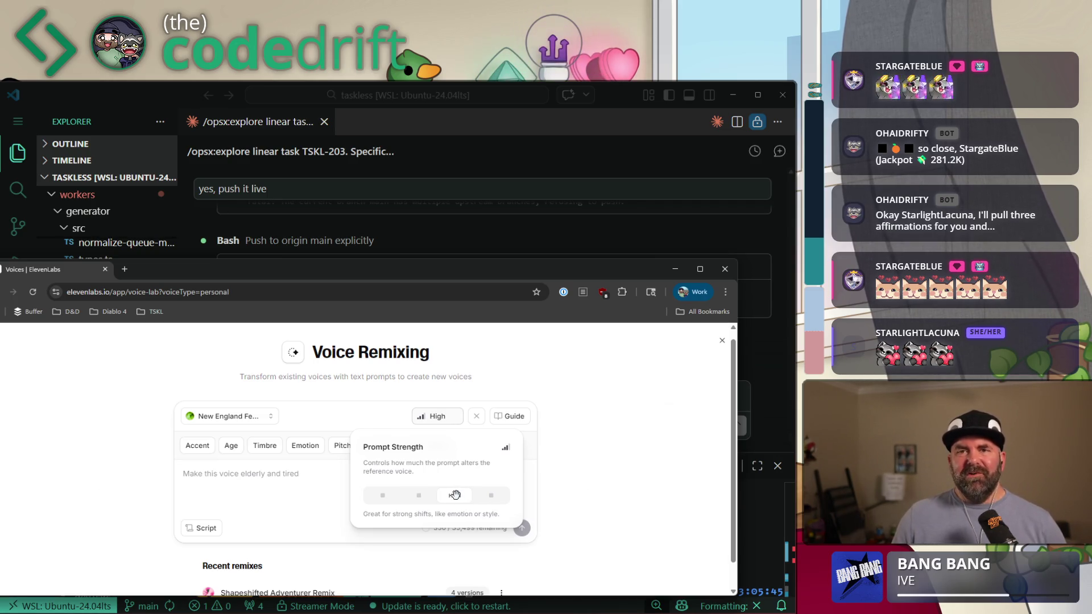
left_click(416, 496)
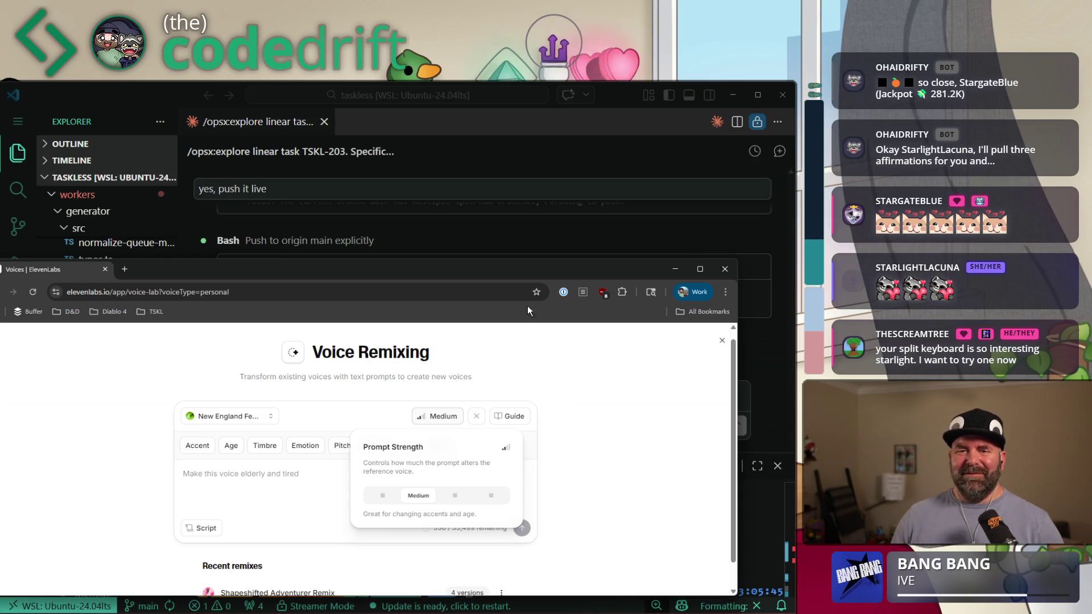
Step: Close the strength popover and bring up the empty optional sample script box
left_click_drag(473, 272, 489, 313)
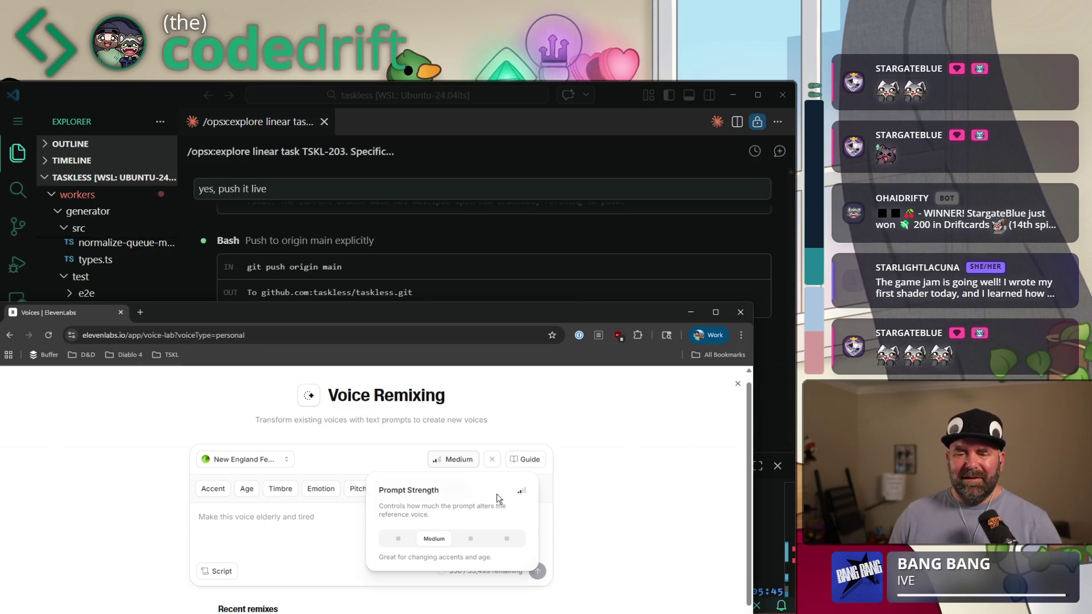
left_click(313, 519)
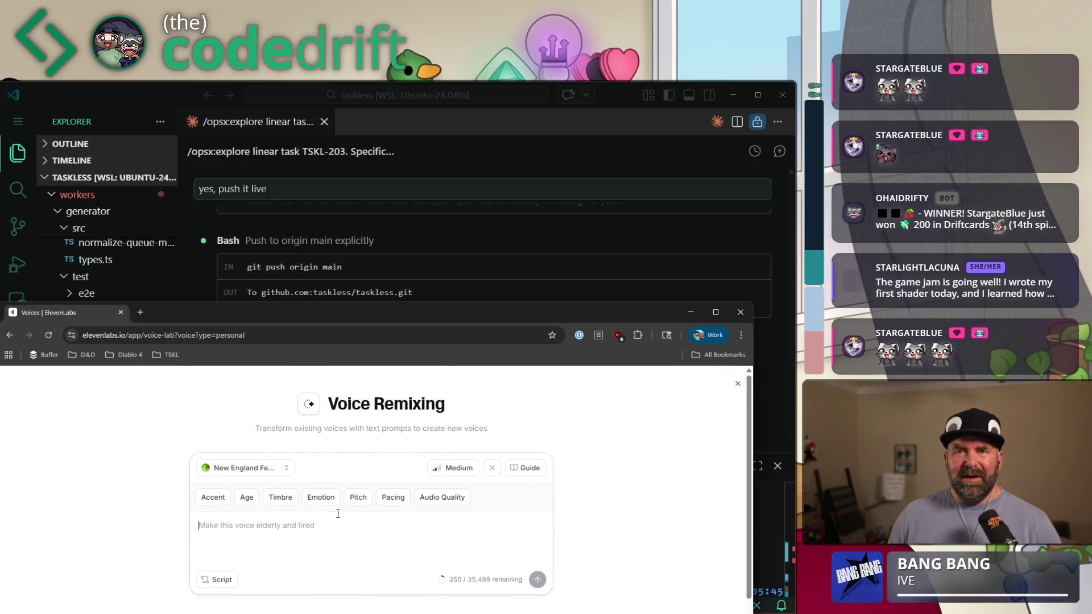
left_click(216, 580)
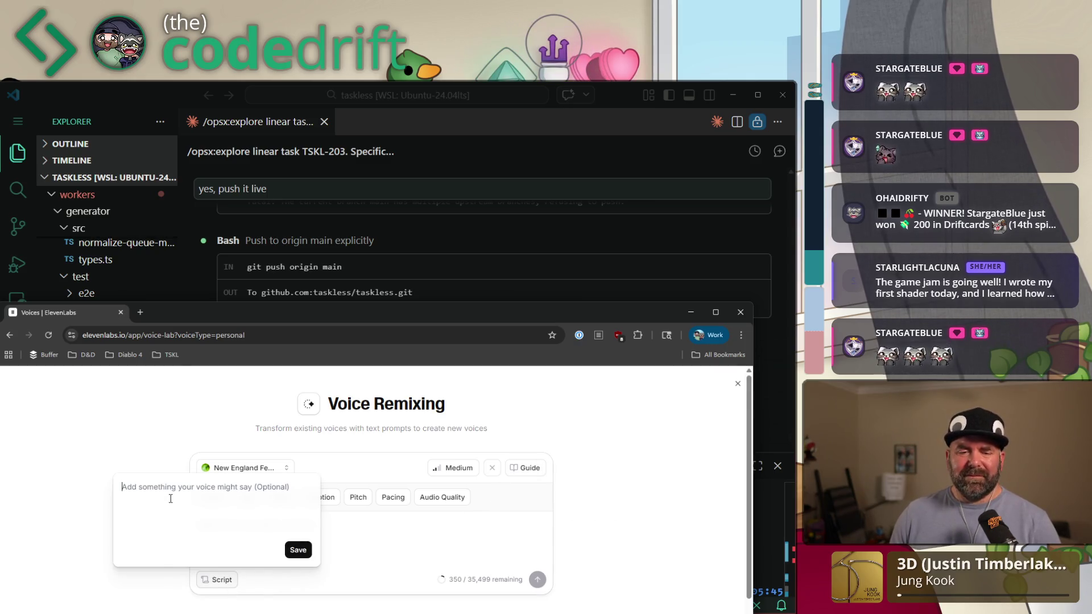
Step: Search Google in a new tab for 'the raven edgar allan poe'
left_click(170, 499)
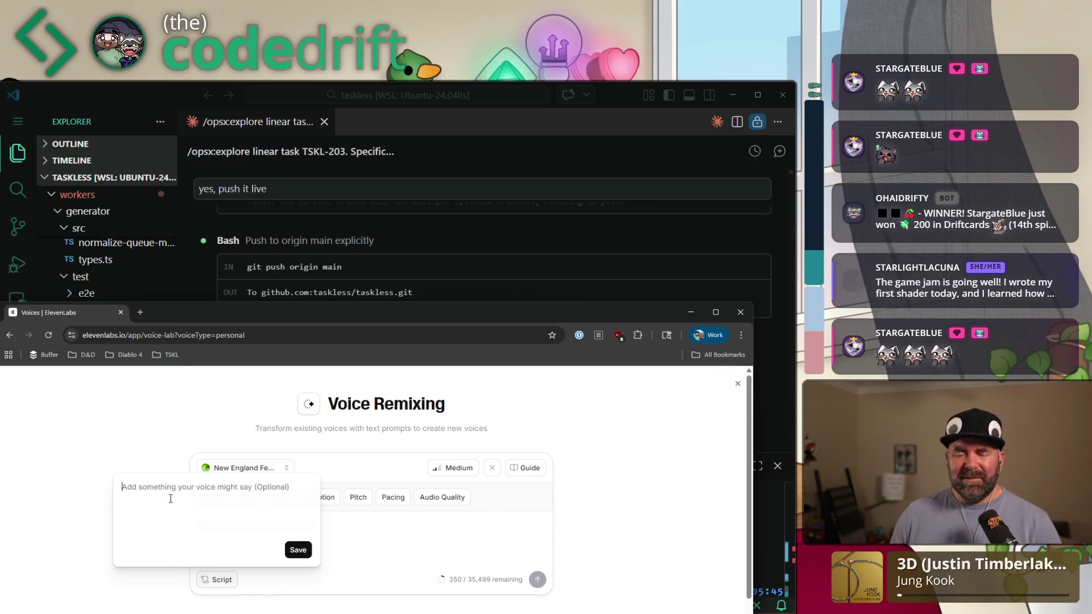
left_click(140, 312)
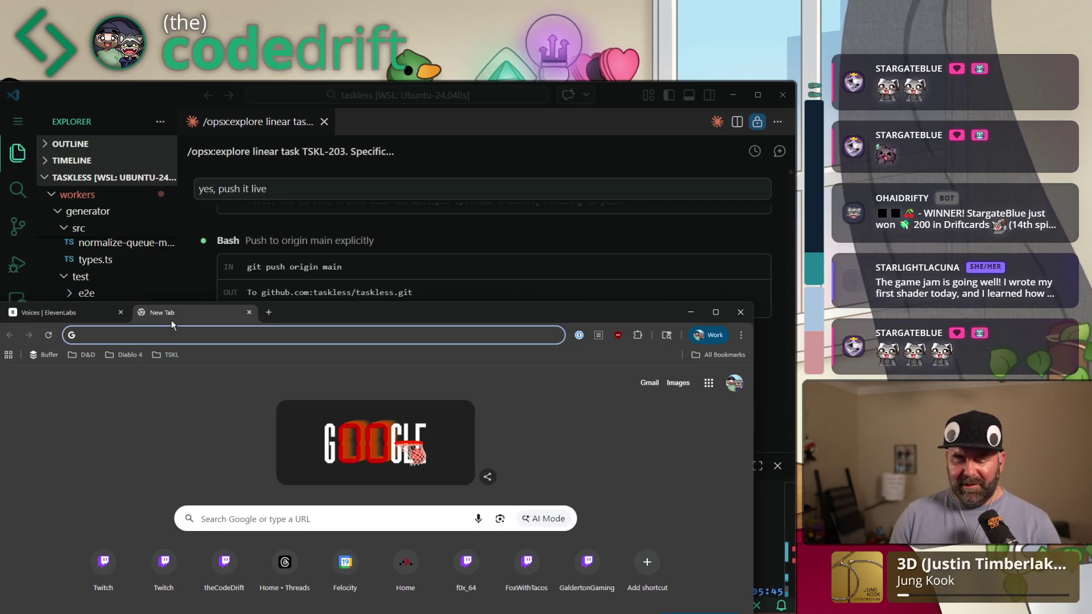
type("the ra")
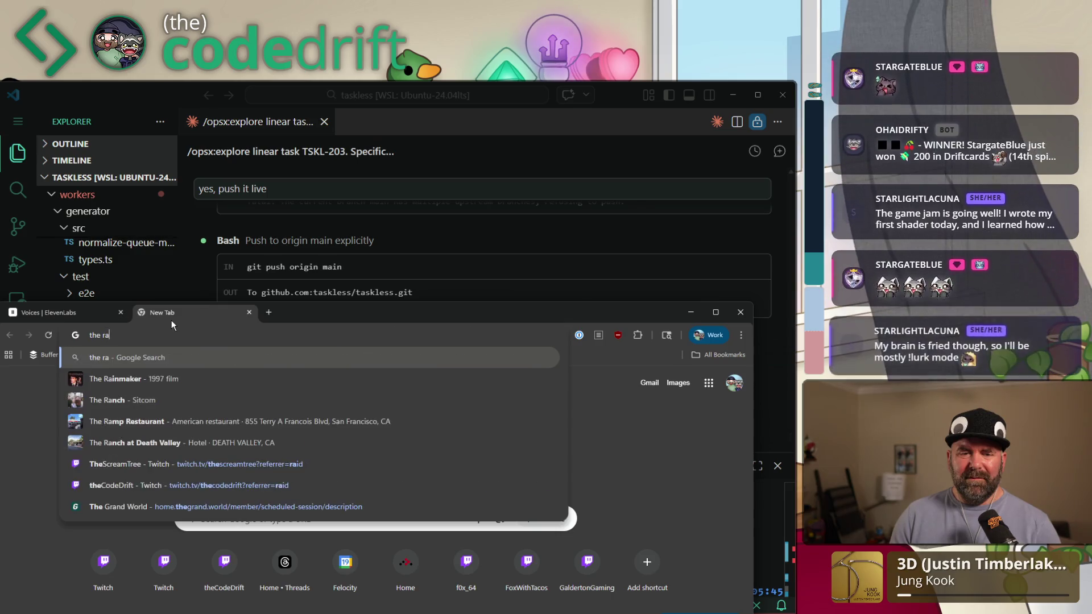
type("ven ed")
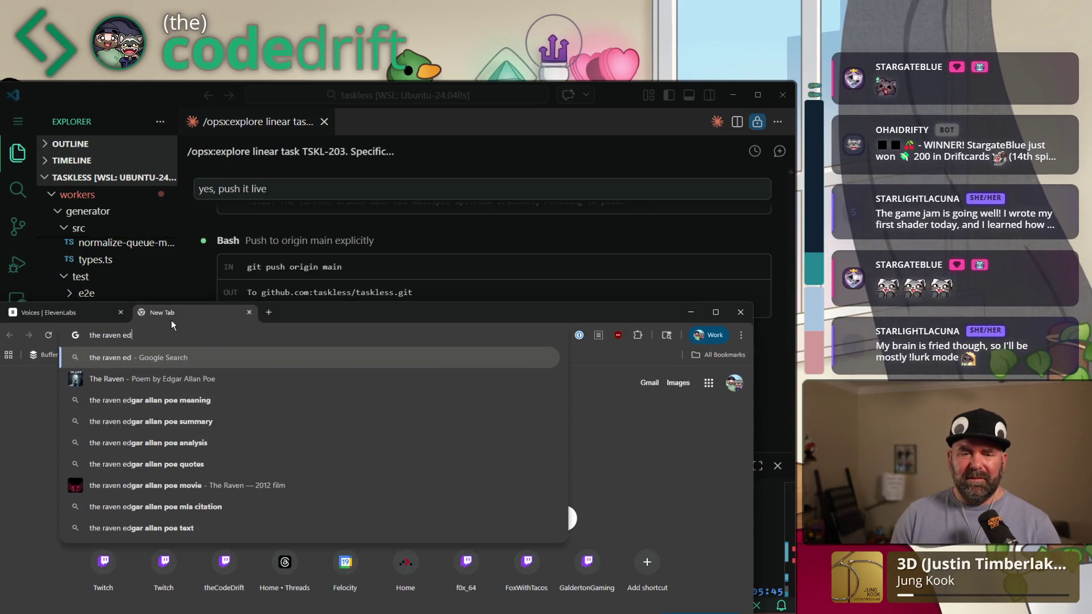
type("gar allan poe")
key("Return")
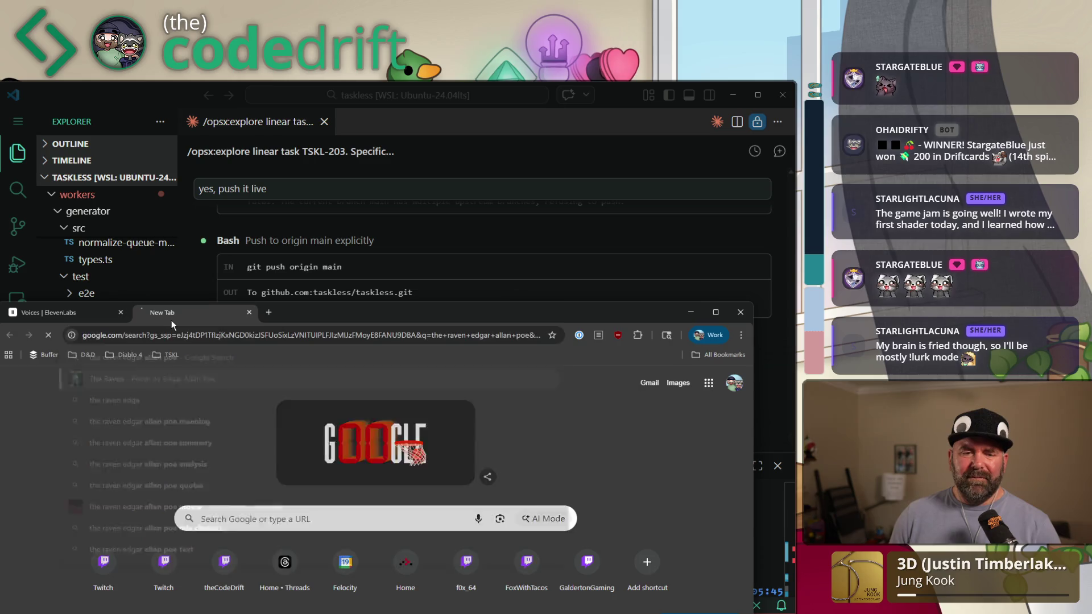
Step: Open The Raven on Poetry Foundation and select its first stanza
scroll(185, 419, "down", 5)
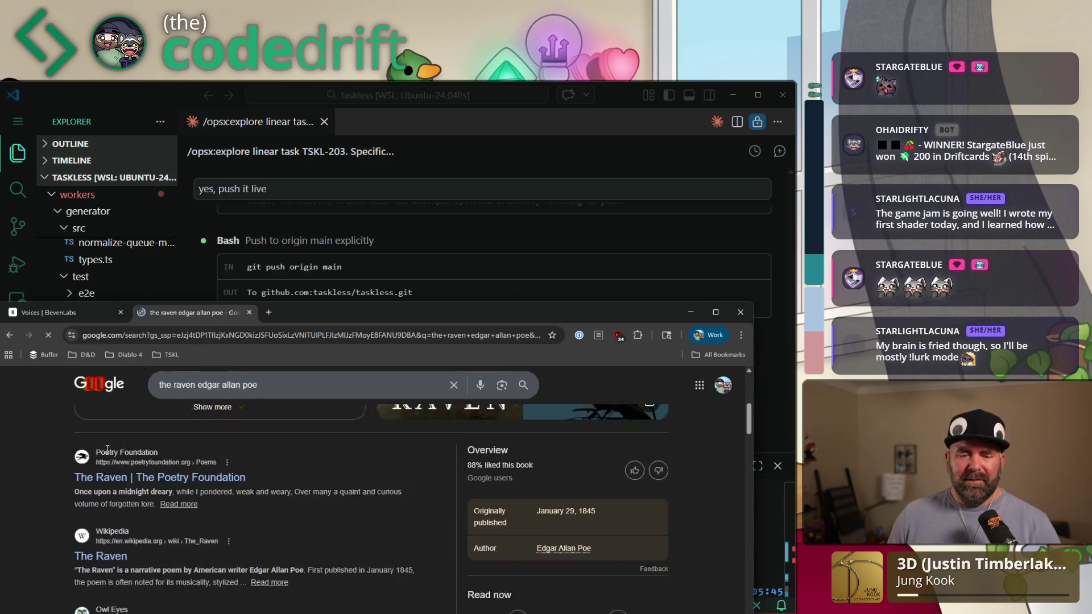
left_click(200, 465)
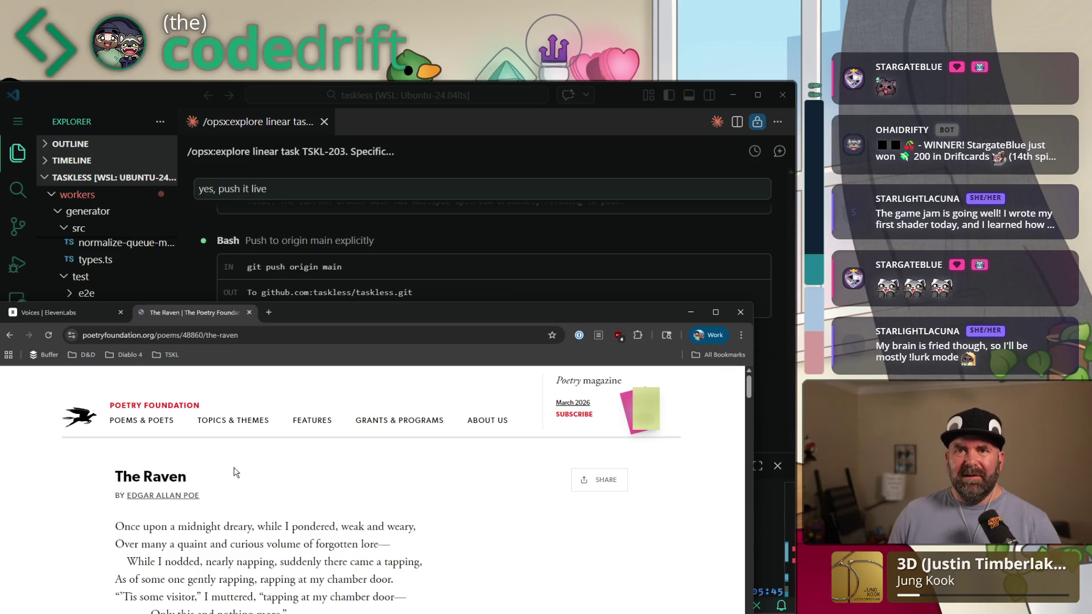
scroll(129, 560, "down", 1)
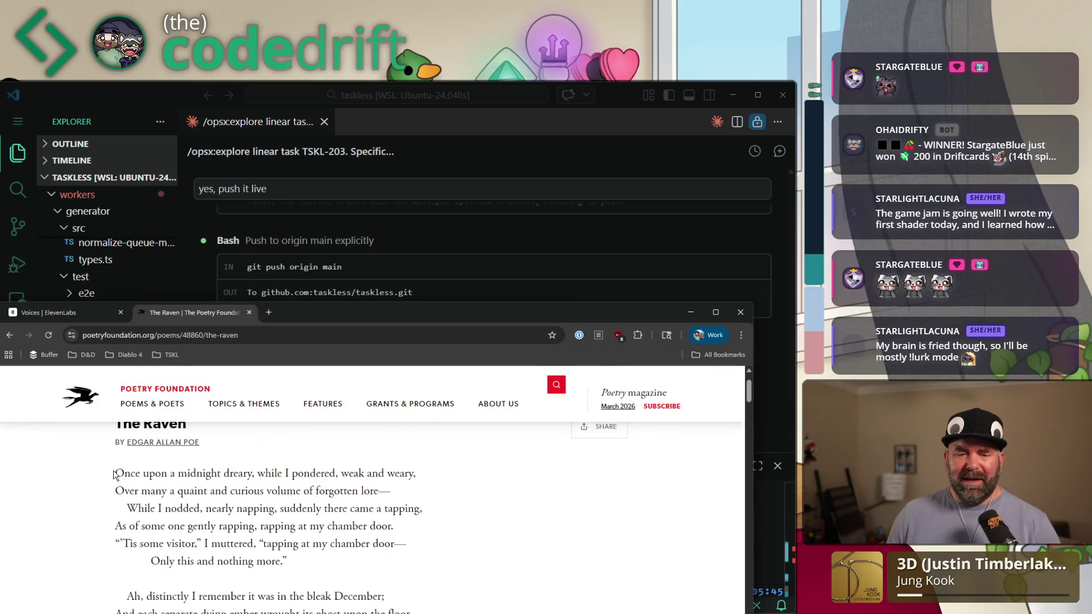
mouse_move(114, 472)
left_mouse_down()
mouse_move(249, 519)
mouse_move(322, 564)
left_mouse_up()
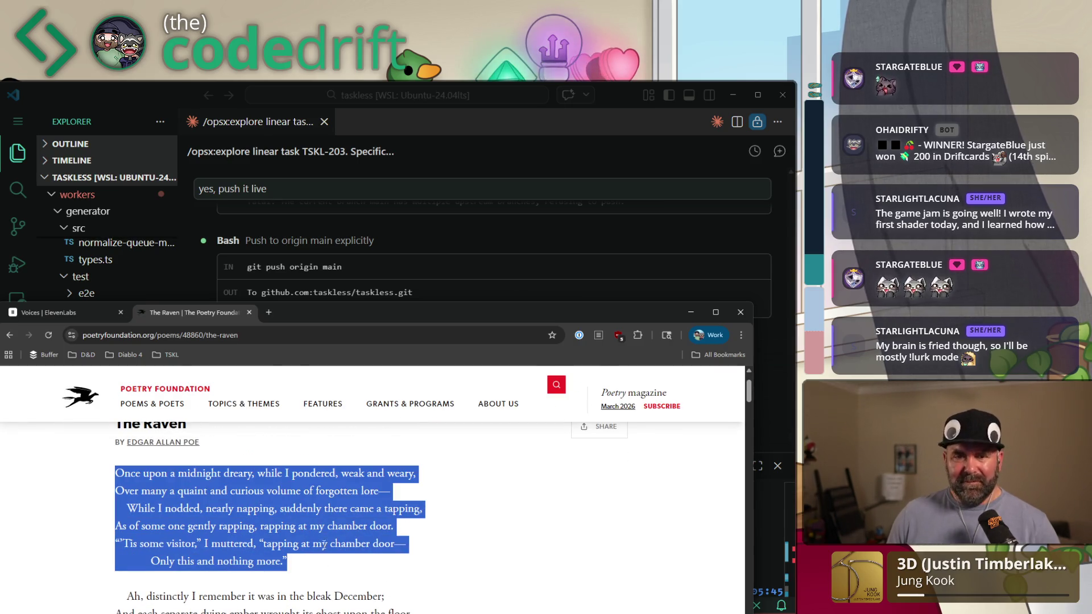
Step: Paste the copied Raven stanza into the ElevenLabs Script field and save it
left_click(91, 314)
key("ctrl+v")
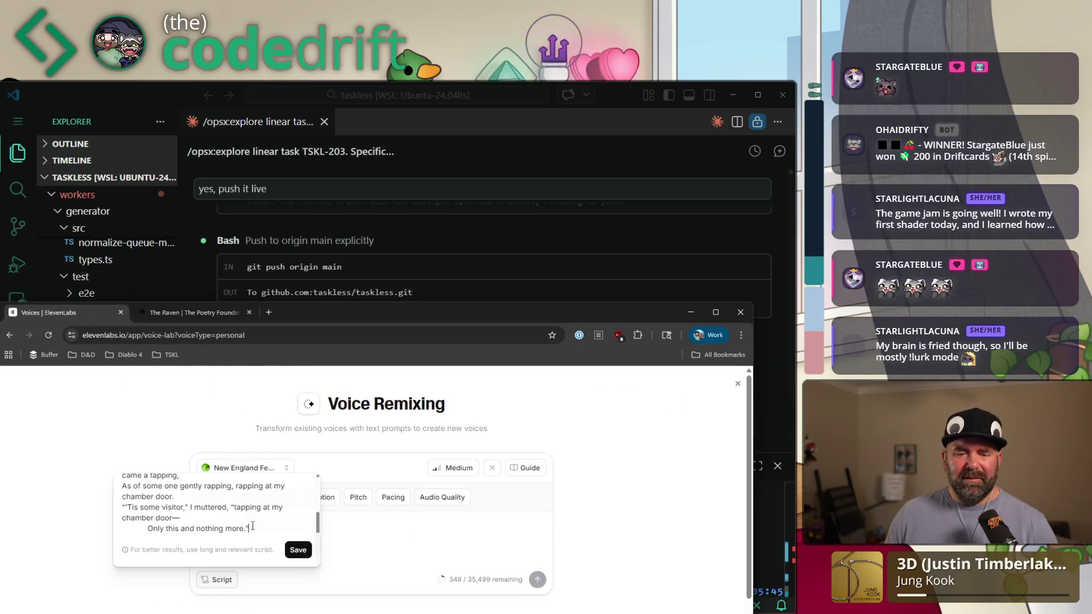
left_click(298, 552)
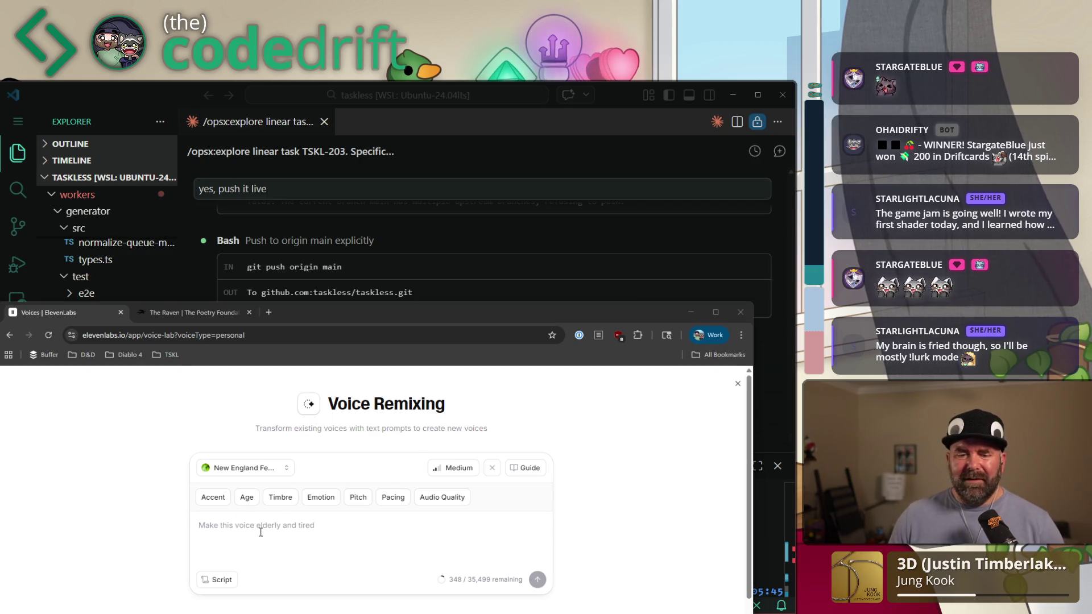
Step: Type 'narration-centric and articulate' as the New England voice's remix description
left_click(263, 529)
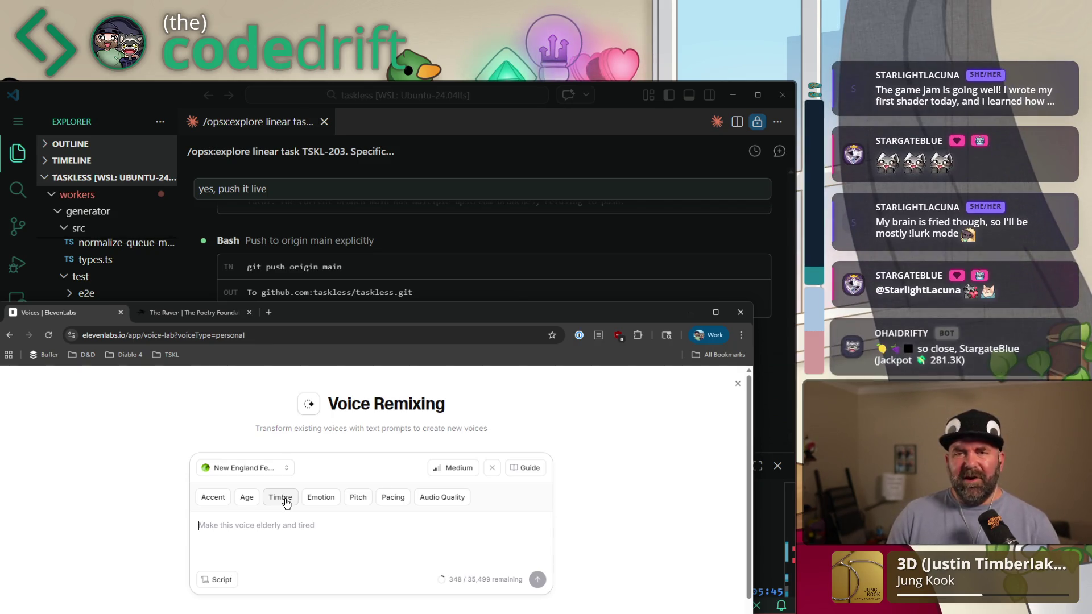
type("n")
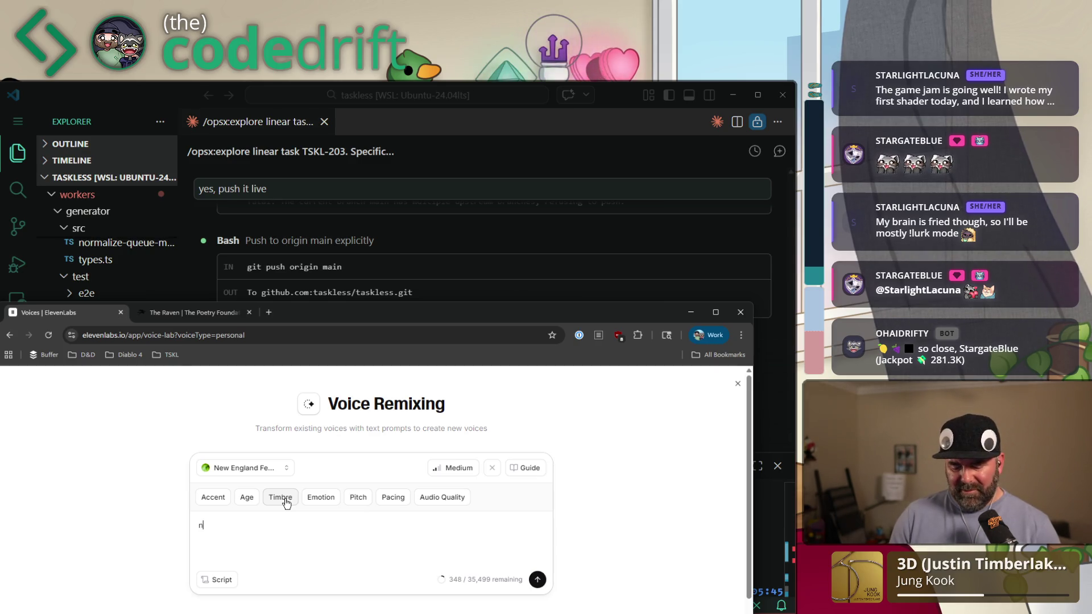
type("arrationc")
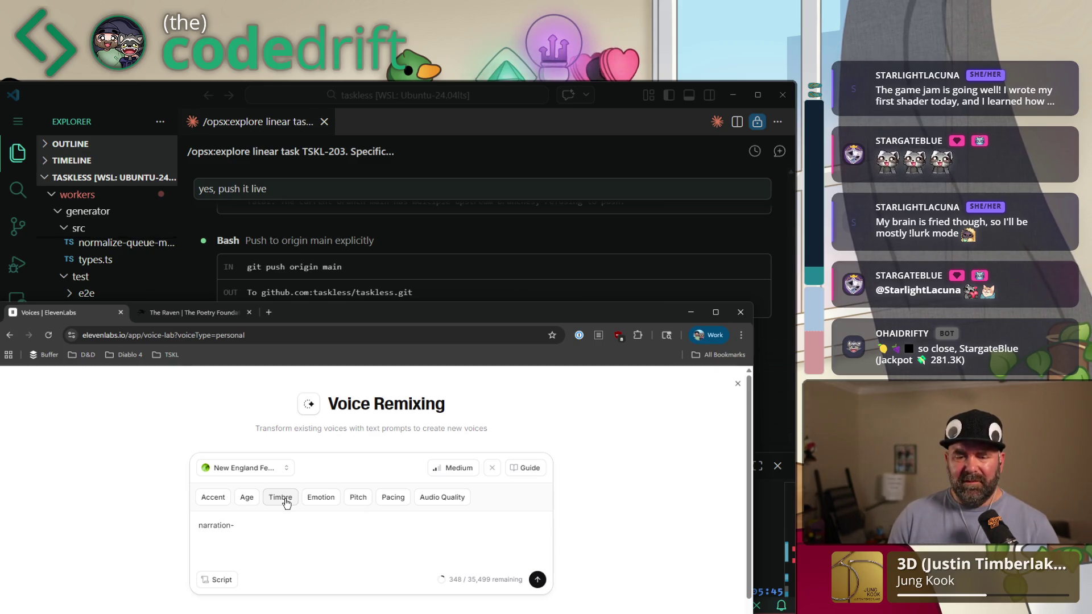
key("BackSpace")
type("-centric")
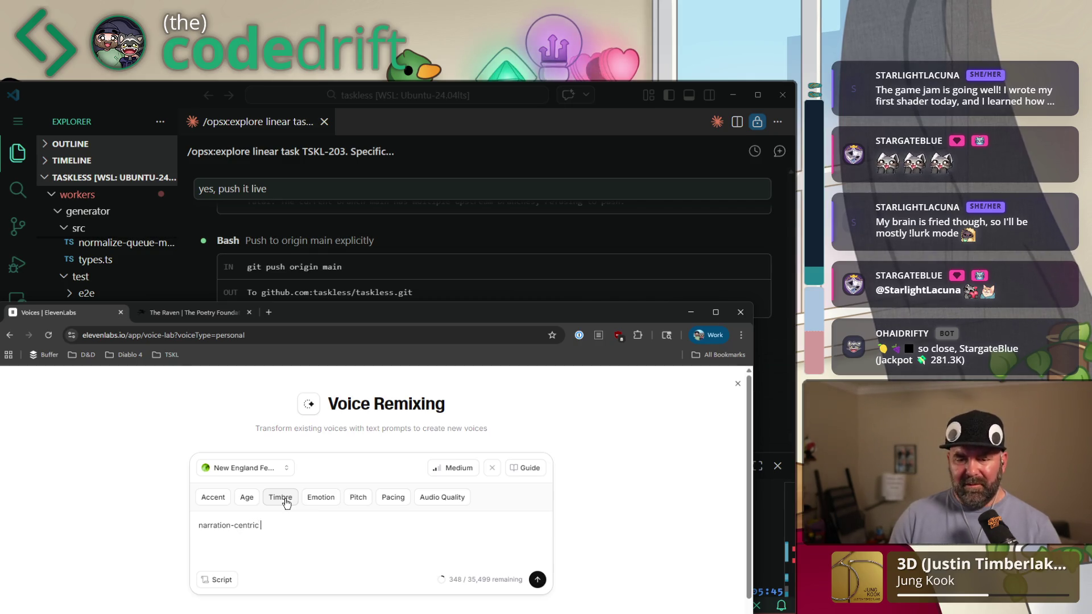
type(" and articulate")
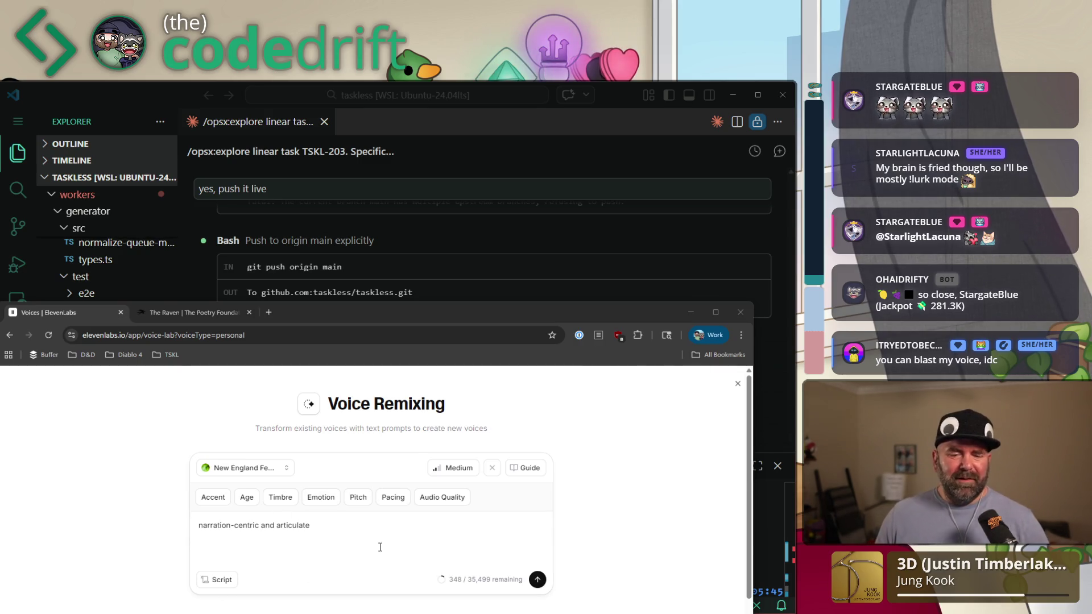
left_click(380, 547)
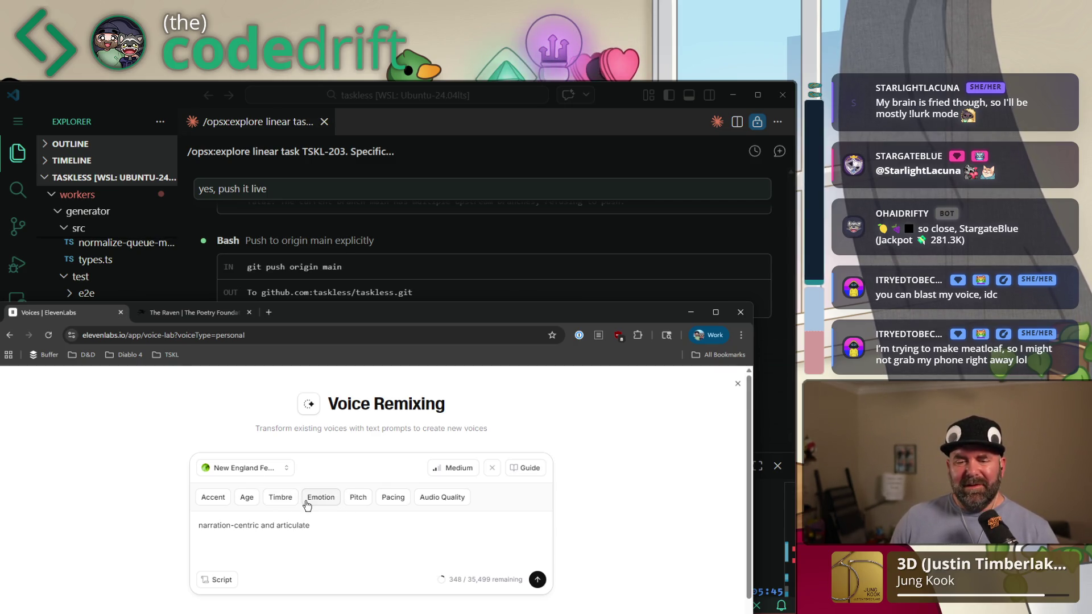
Step: Add the 'dry' emotion and 'and even tone' to the description, then generate previews
left_click(319, 502)
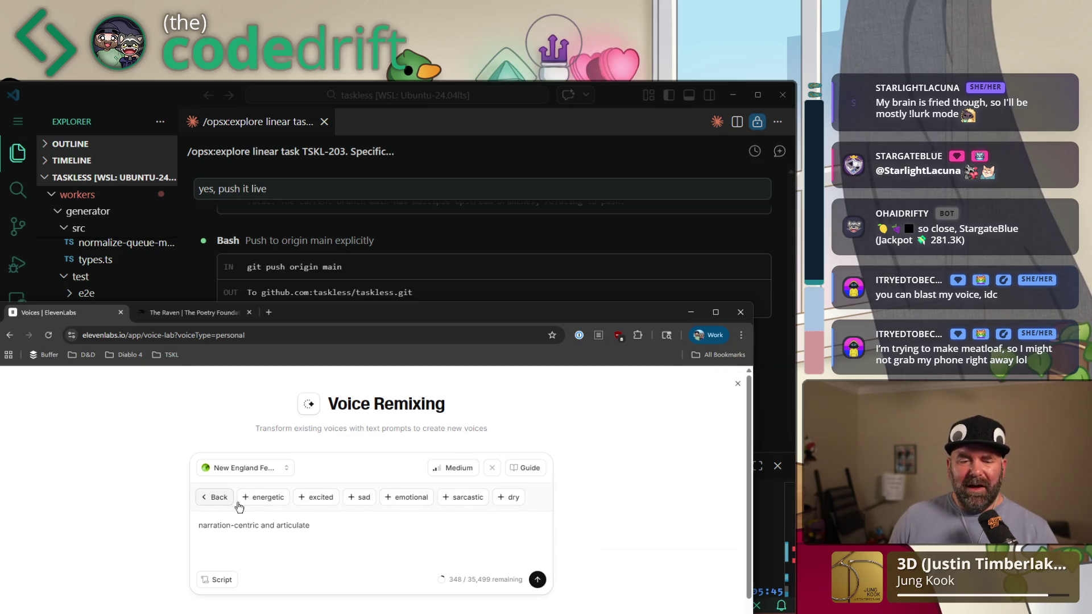
left_click(512, 499)
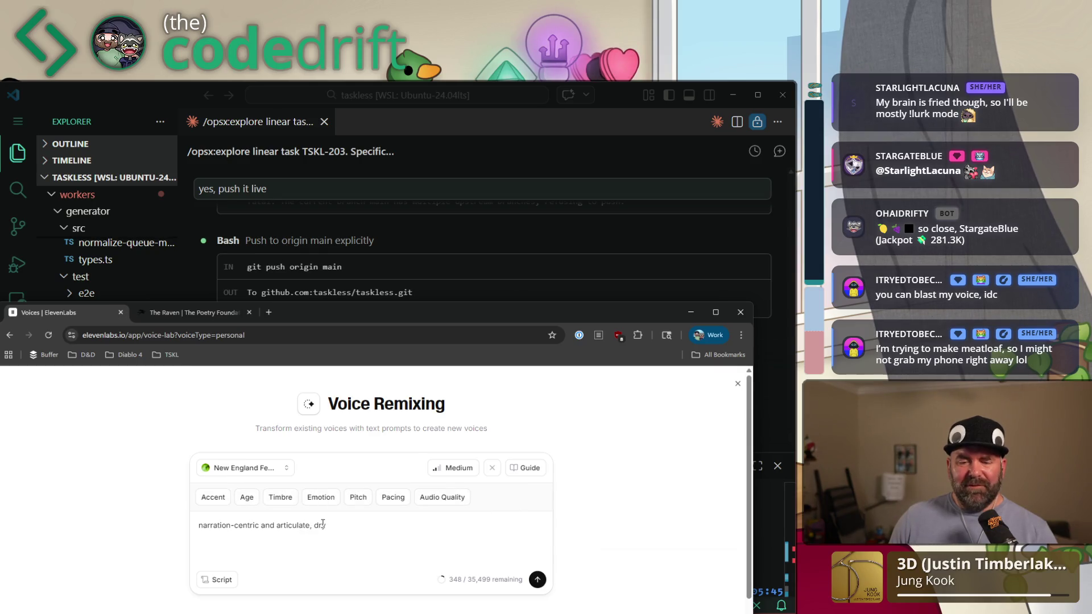
type("one")
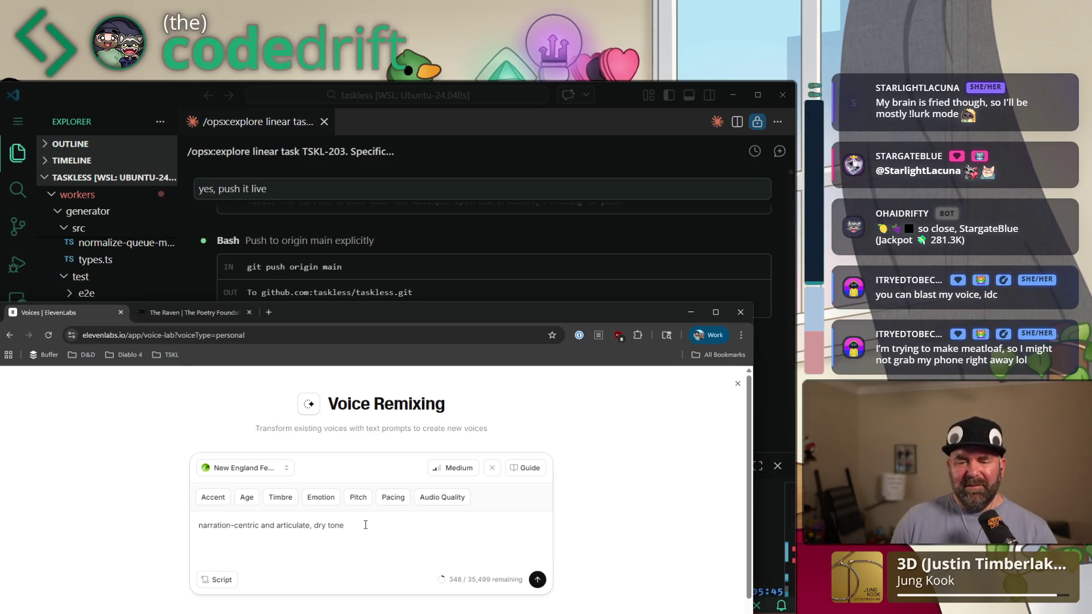
type("and even")
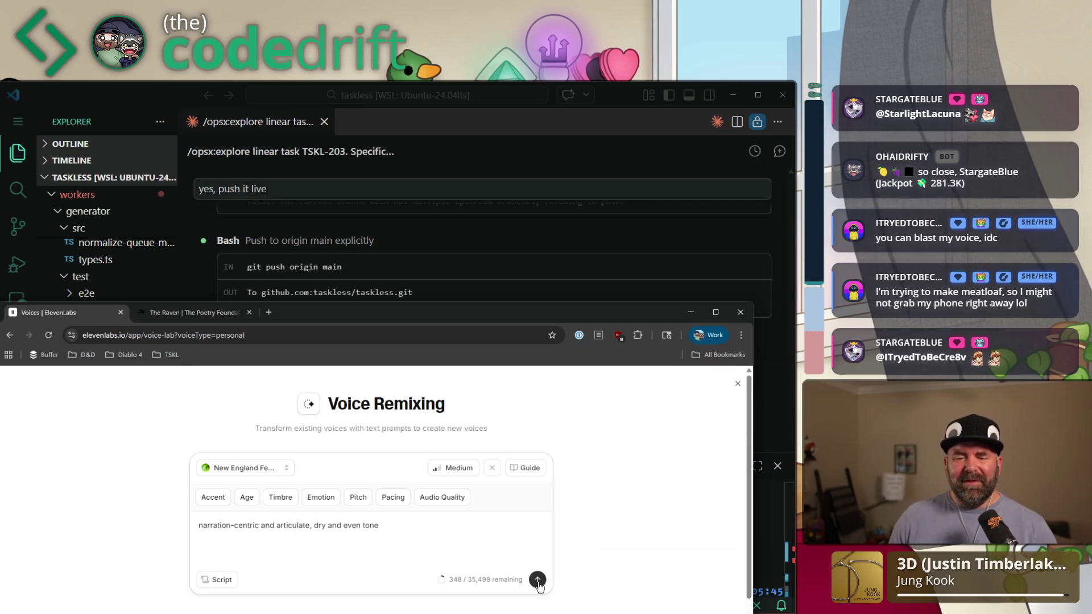
left_click(537, 580)
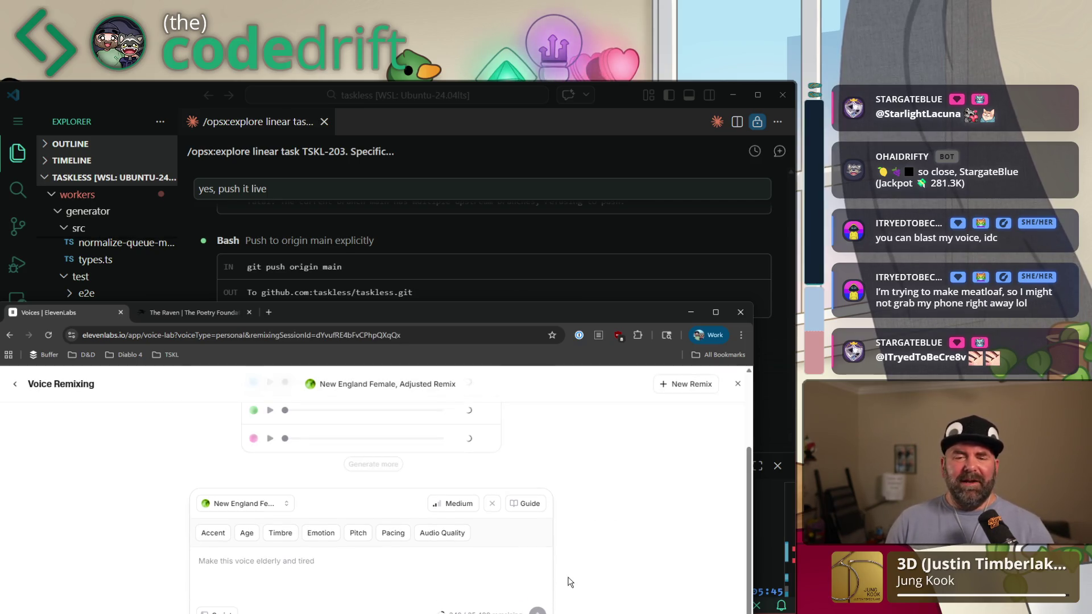
Step: Enlarge the browser window and stop the first remix preview partway through
scroll(580, 507, "up", 1)
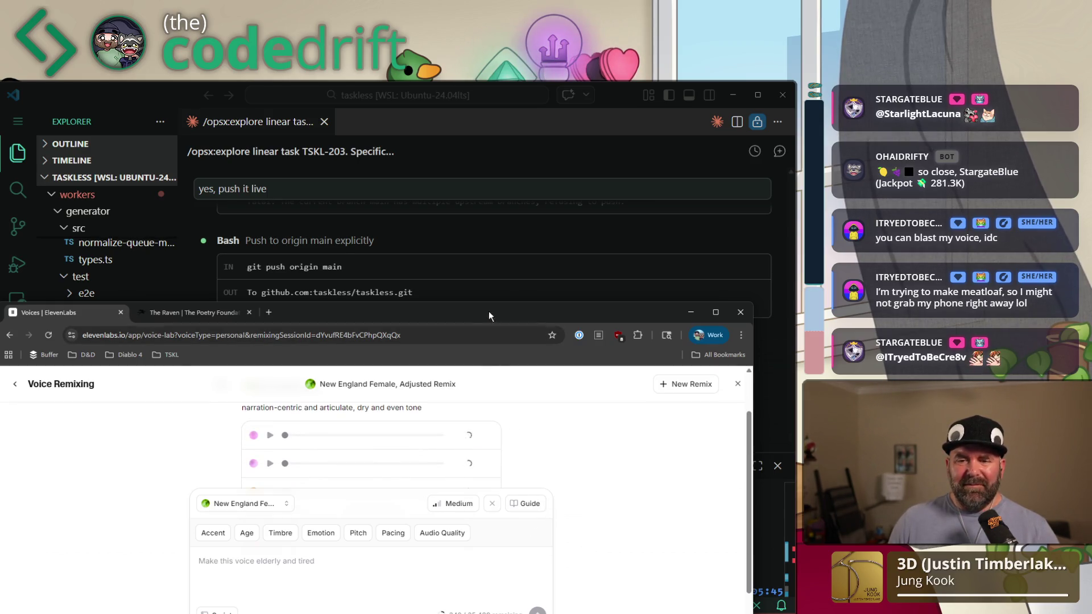
left_click_drag(494, 303, 501, 246)
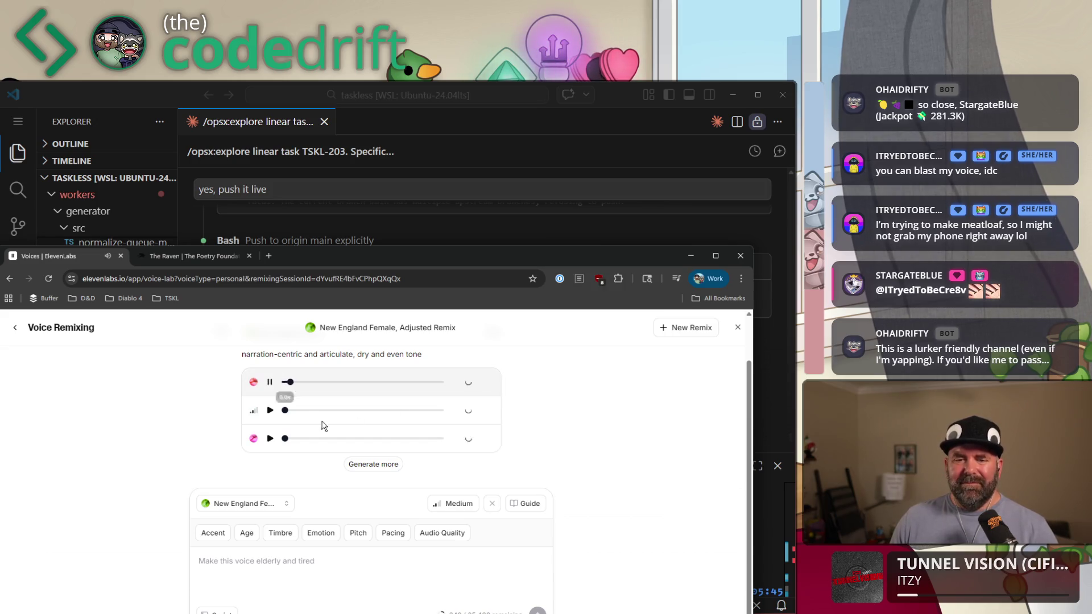
left_click(269, 383)
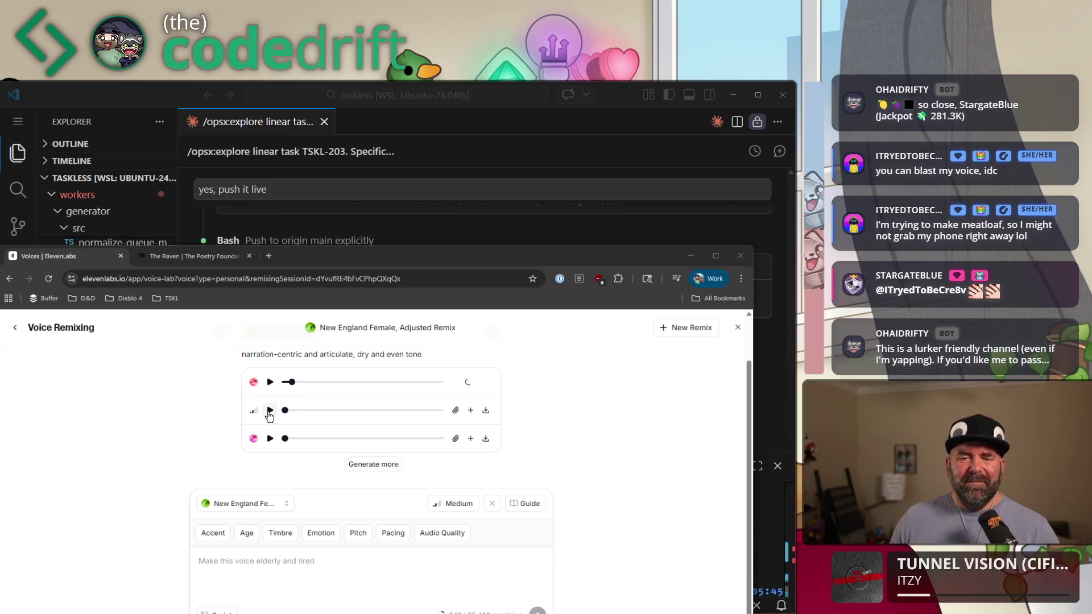
Step: Play and stop the second and third remix previews
left_click(271, 412)
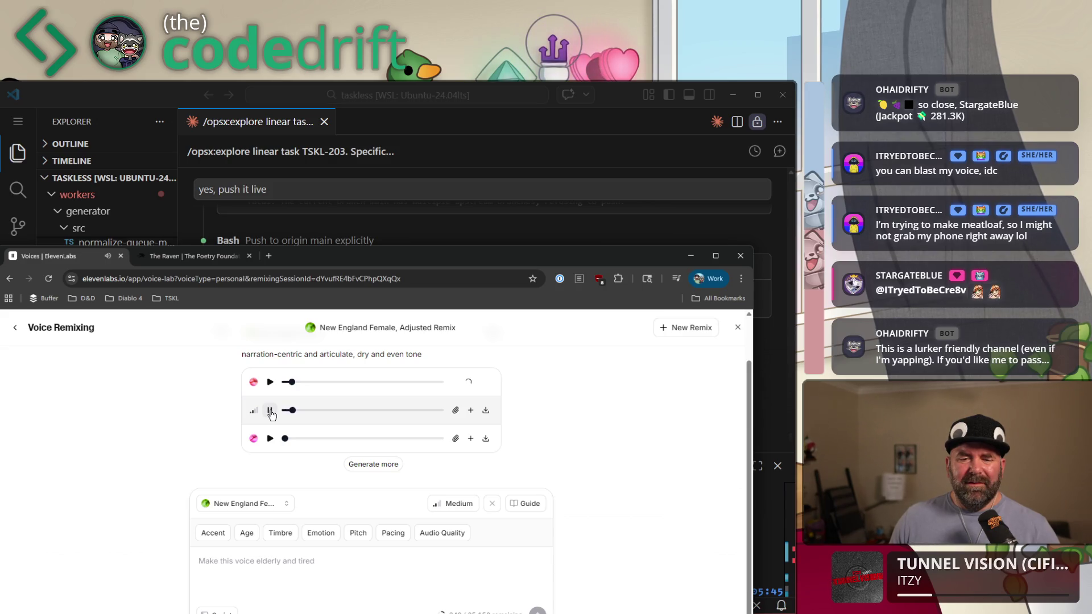
left_click(271, 412)
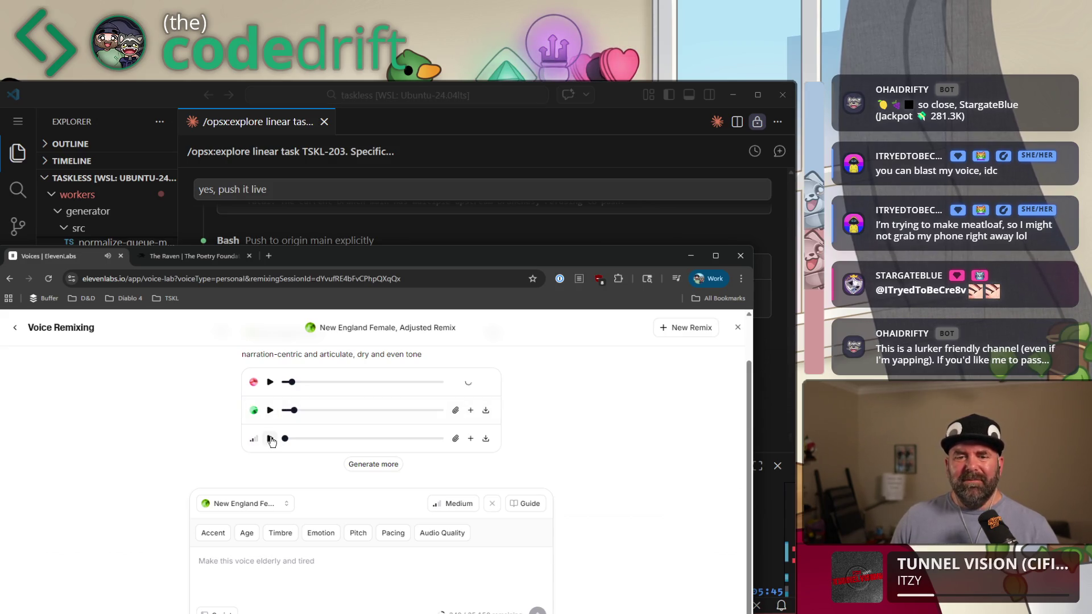
left_click(270, 439)
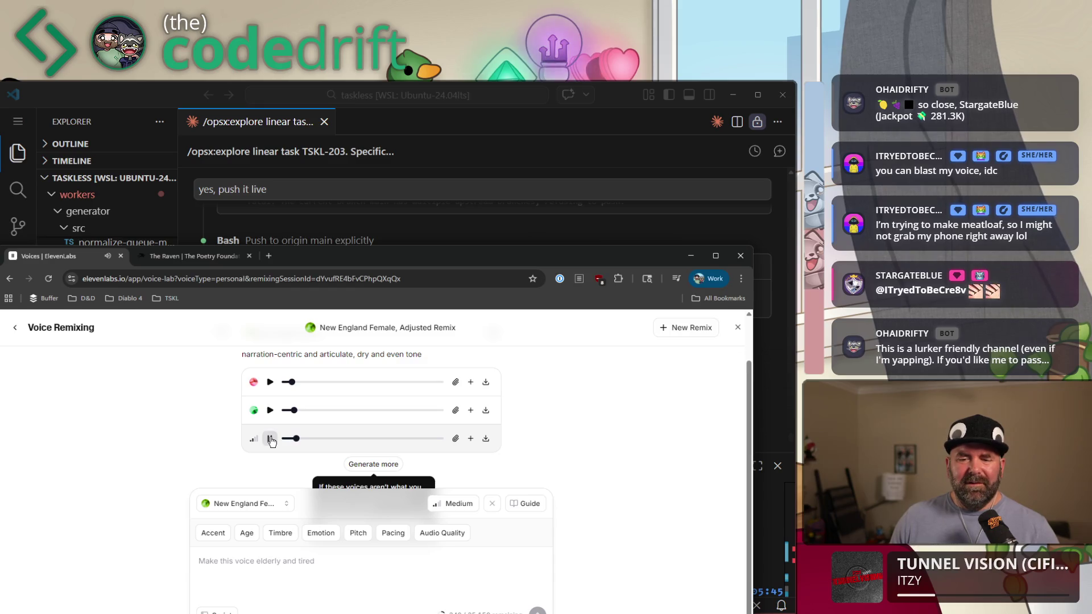
left_click(271, 440)
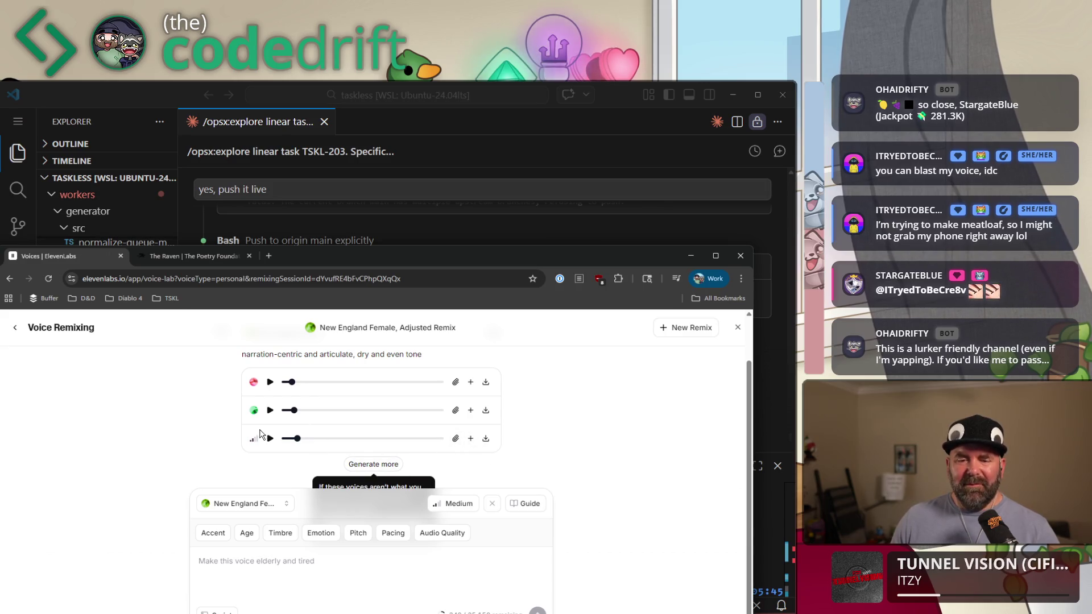
Step: Replay the third and second previews, then attach Voice 1.2 as the base voice
mouse_move(308, 438)
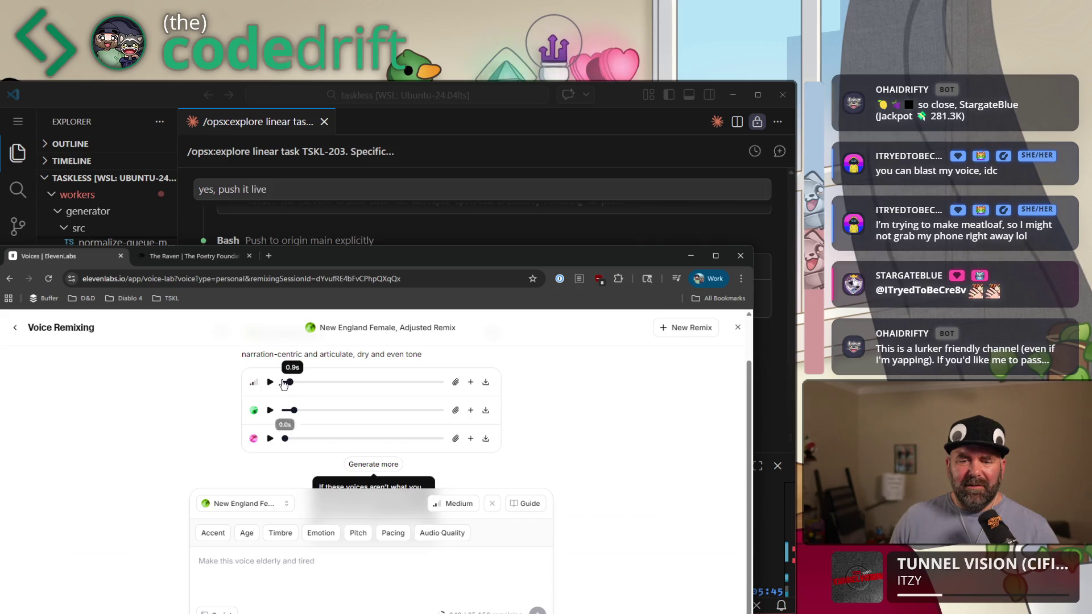
mouse_move(297, 415)
left_click(269, 440)
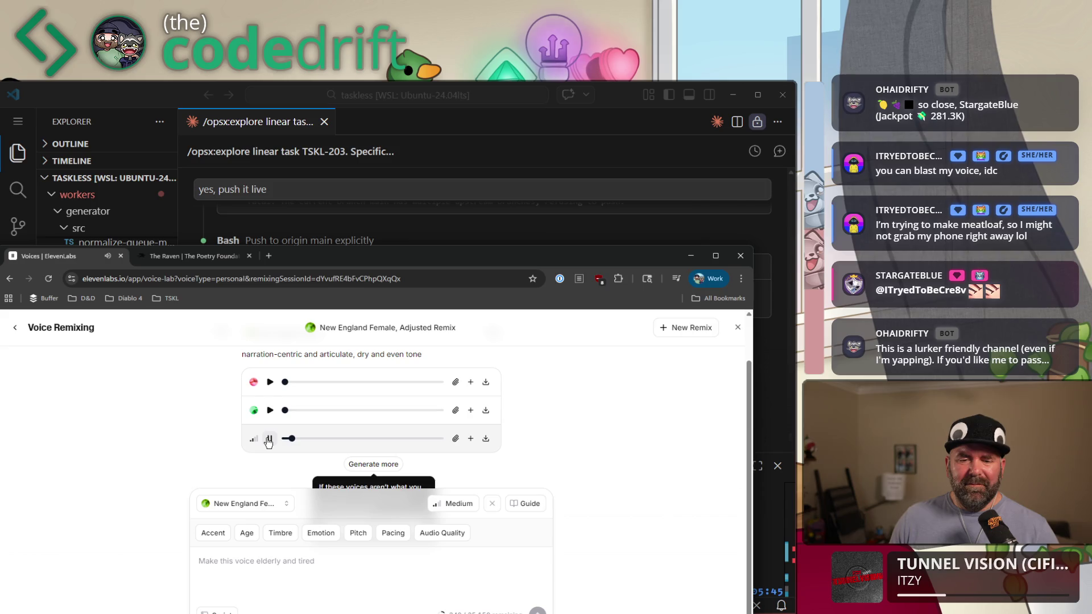
left_click(270, 410)
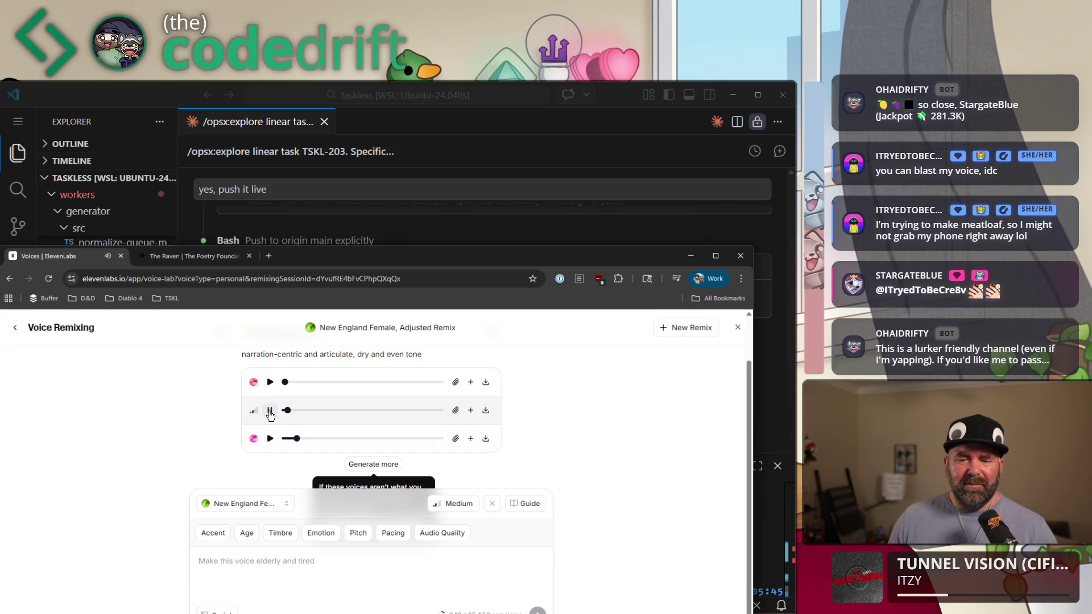
left_click(271, 411)
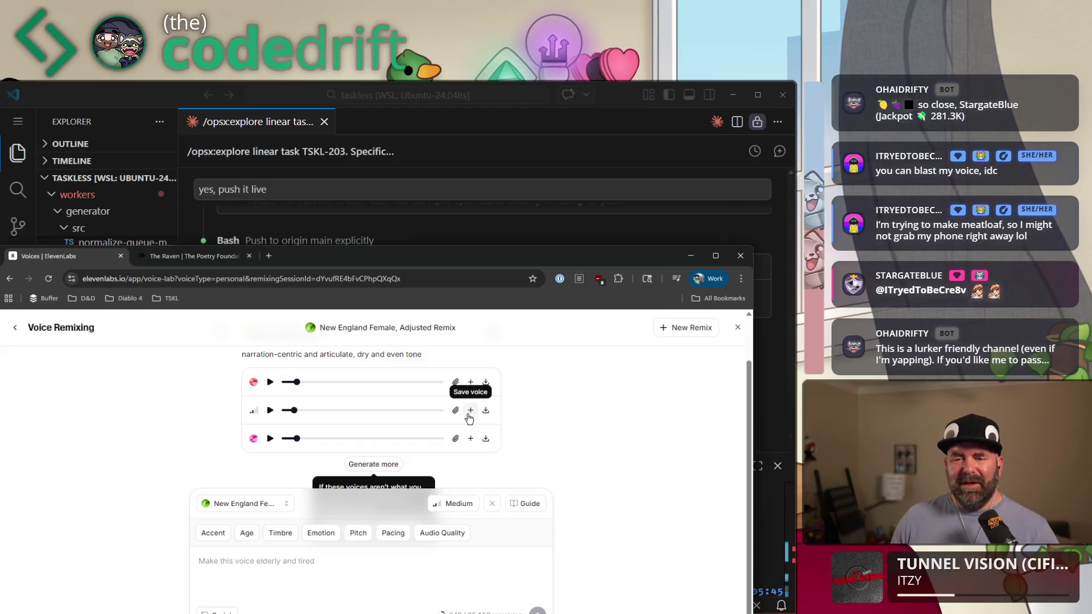
left_click(457, 413)
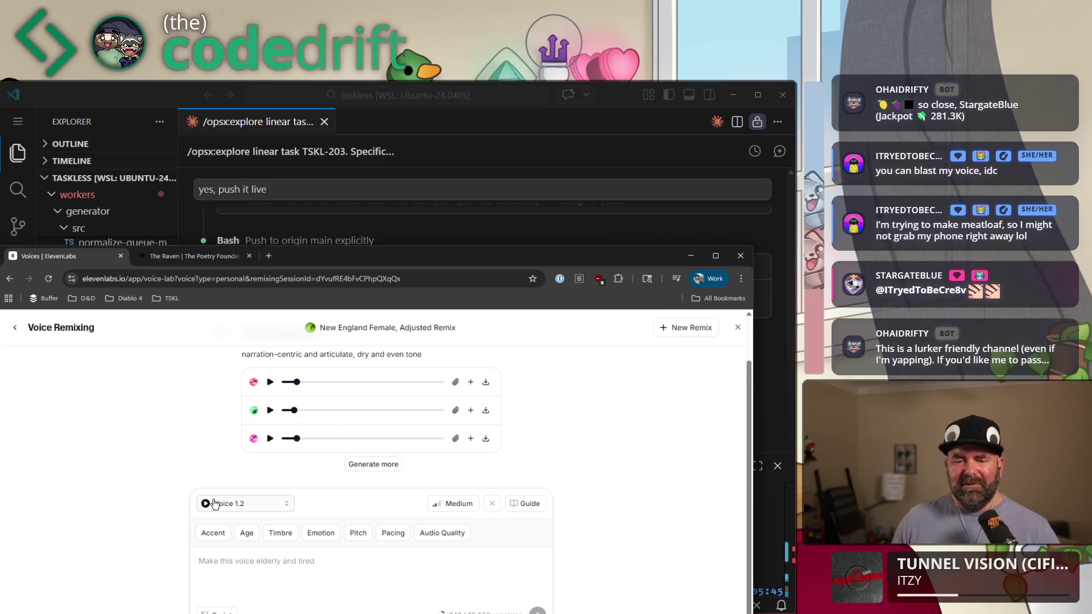
Step: Raise the remix prompt strength from Medium to High
left_click(310, 593)
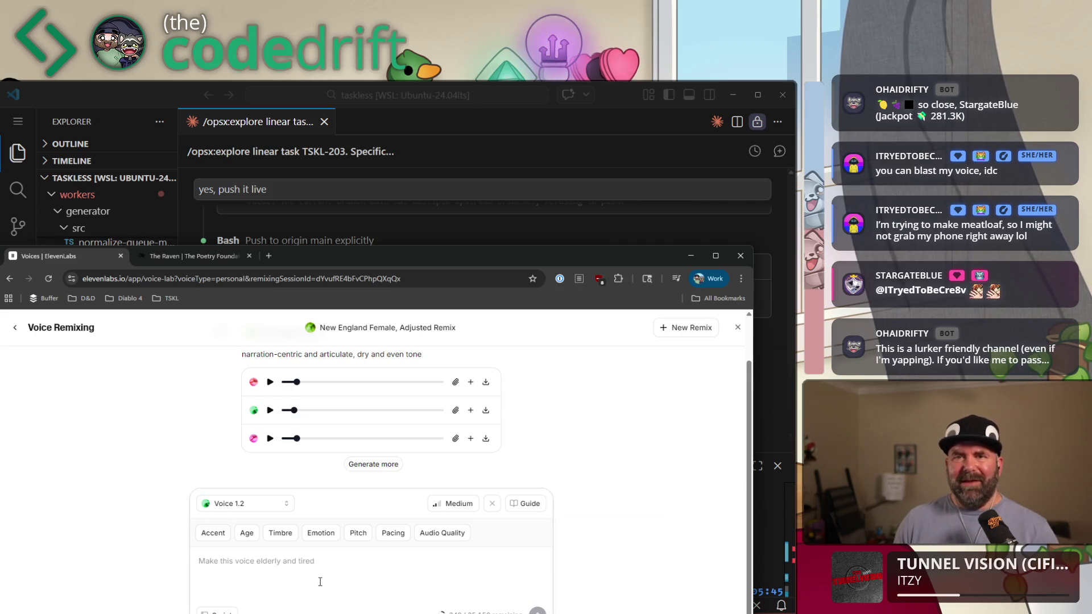
type("s")
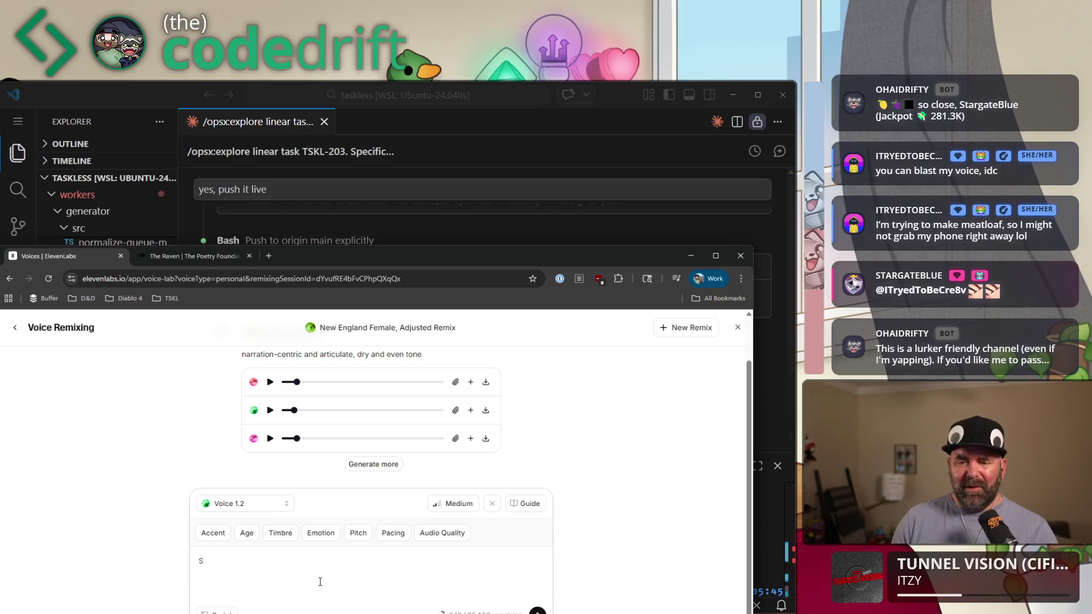
key("BackSpace")
left_click(470, 505)
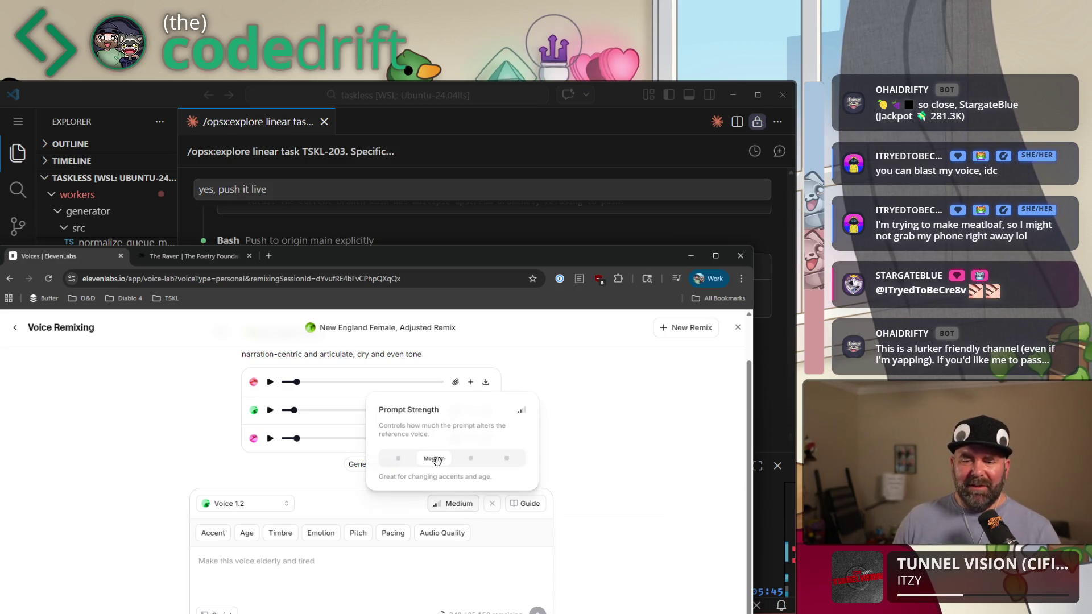
left_click(471, 458)
Step: Type the prompt 'Slower and articulate, dryer and even, like reciting prose'
left_click(379, 559)
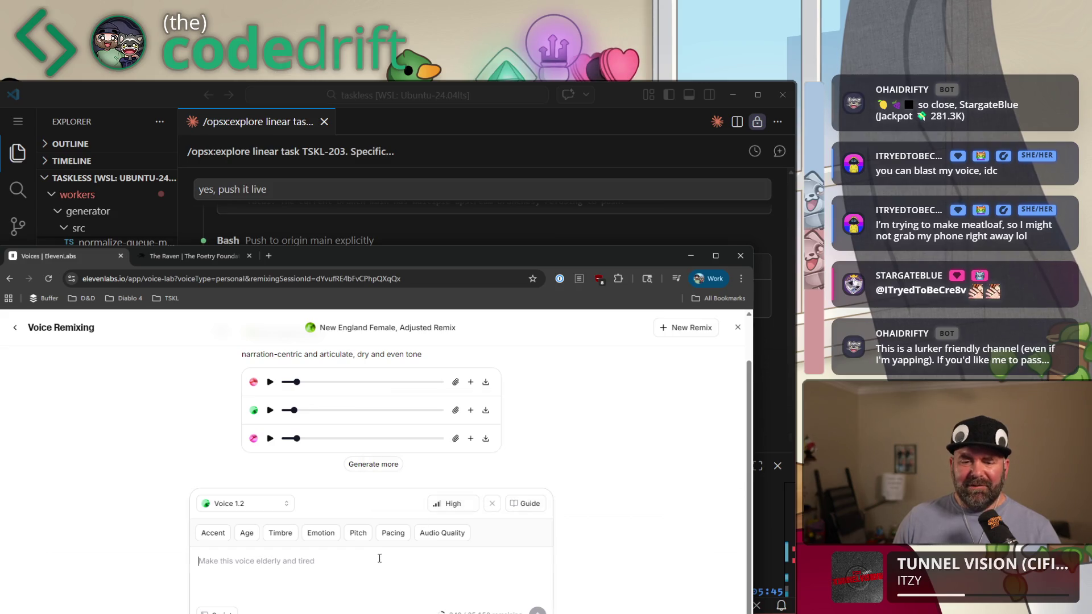
type("Slowee")
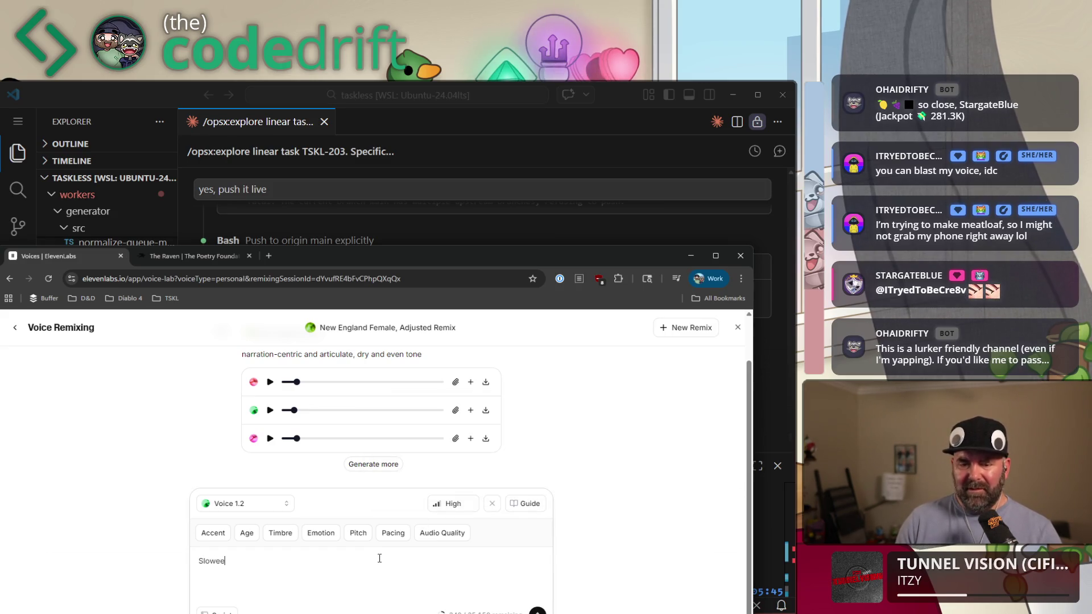
type("r and ar")
type("ticu")
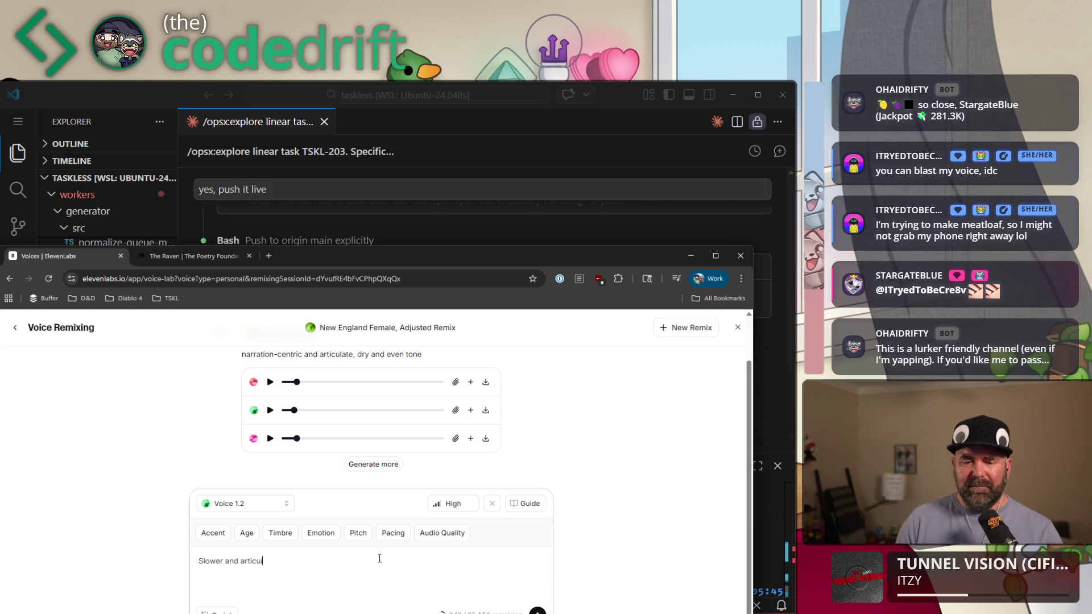
type("late, dryer and even, ")
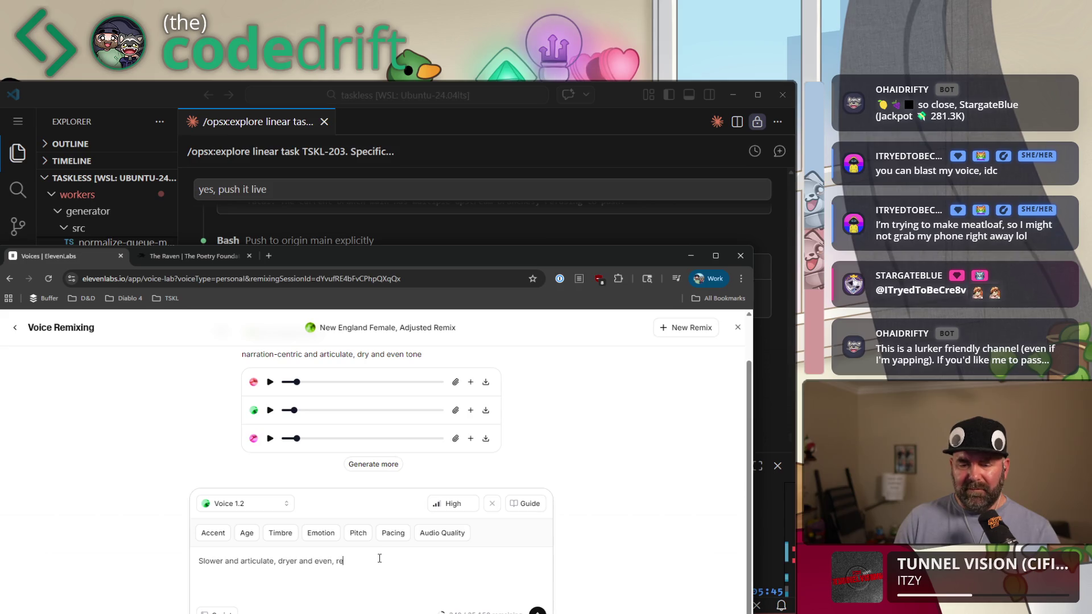
type("like a re")
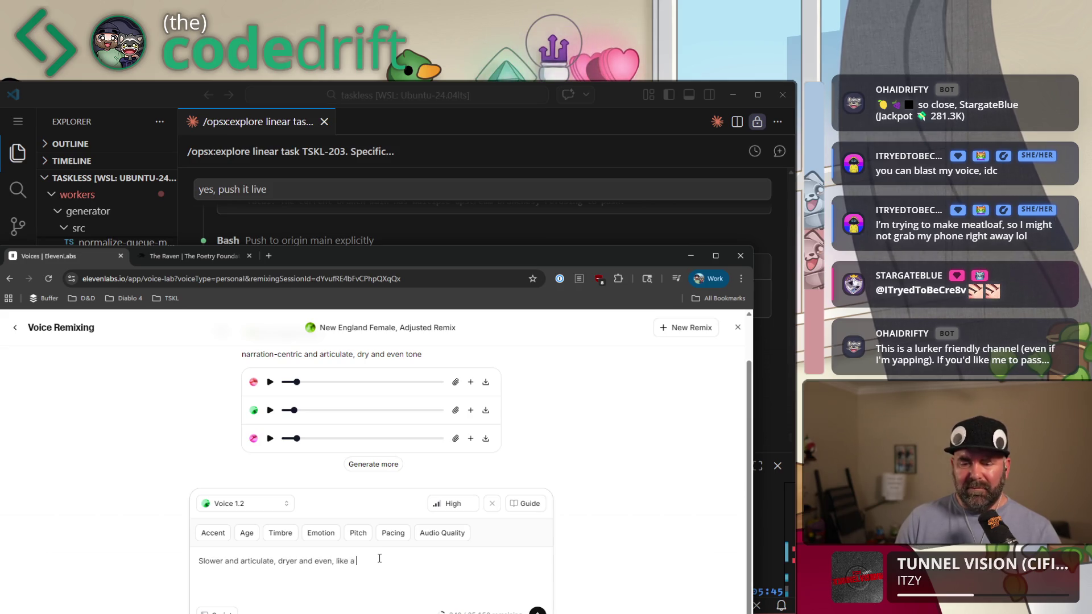
key("BackSpace")
type("reciting")
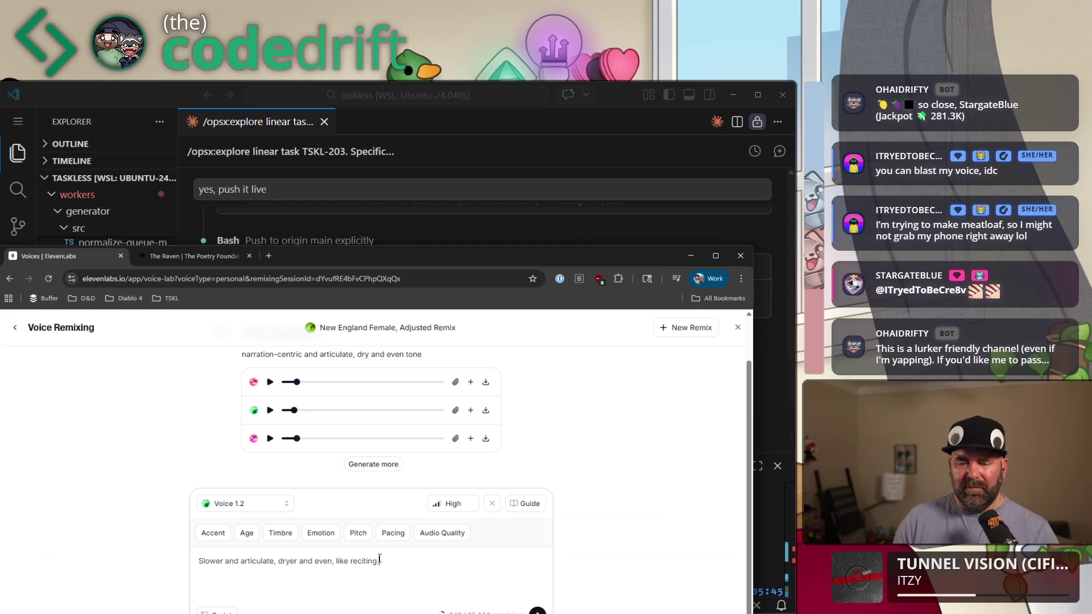
type(" p[roms")
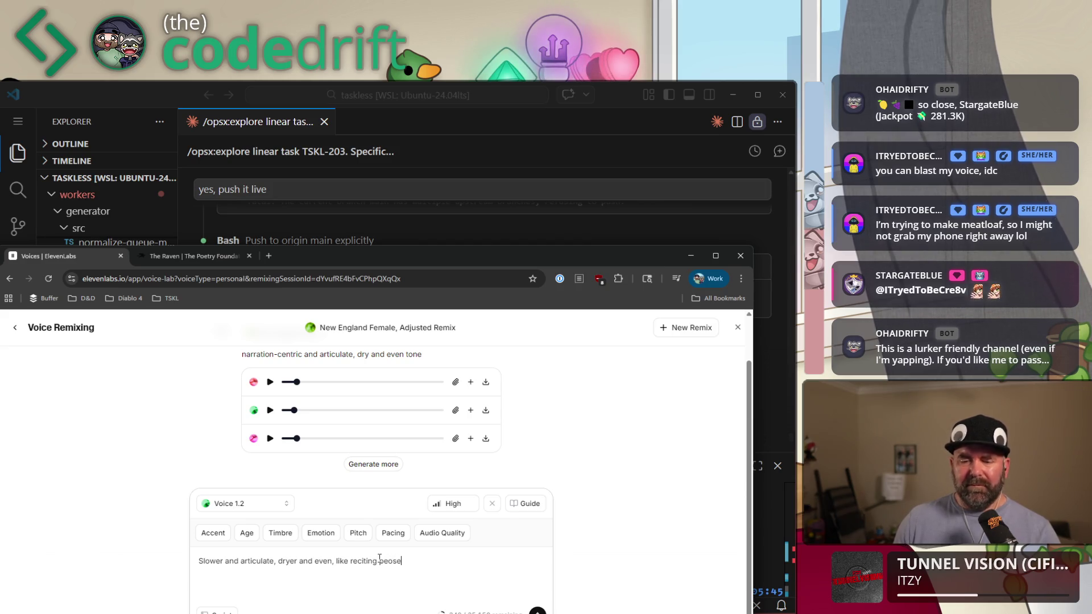
key("BackSpace")
type("r")
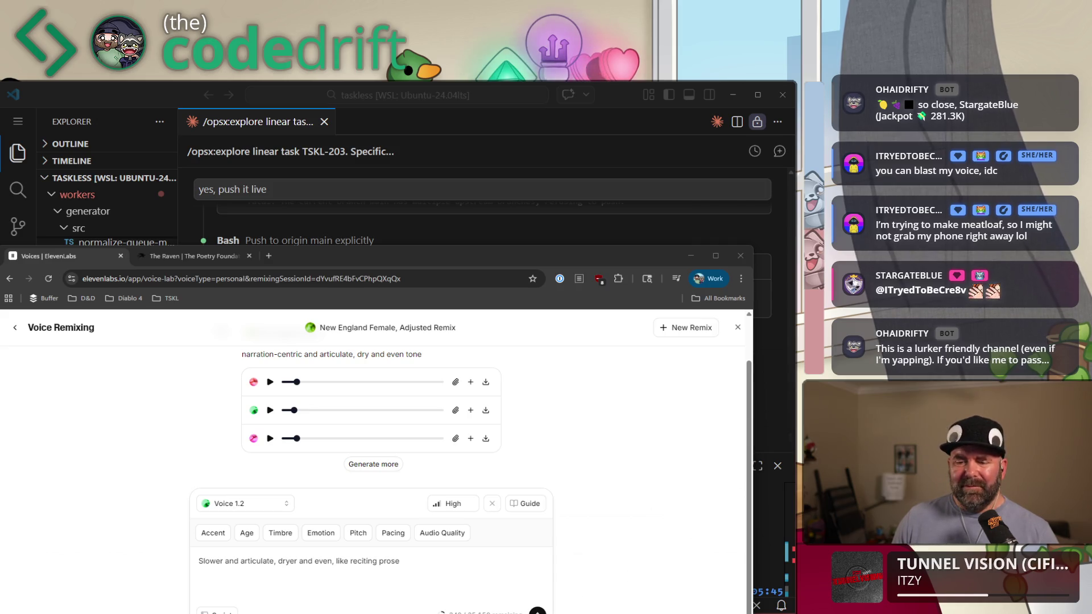
Step: Submit the prose-style prompt and stop the first of the three new previews
left_click(555, 582)
key("Return")
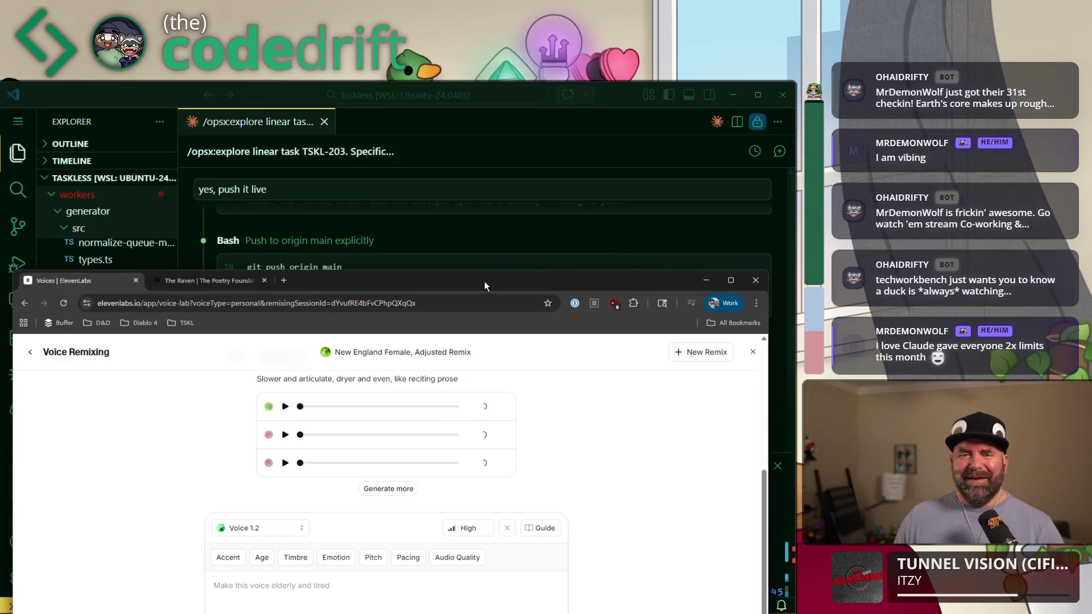
left_click(285, 406)
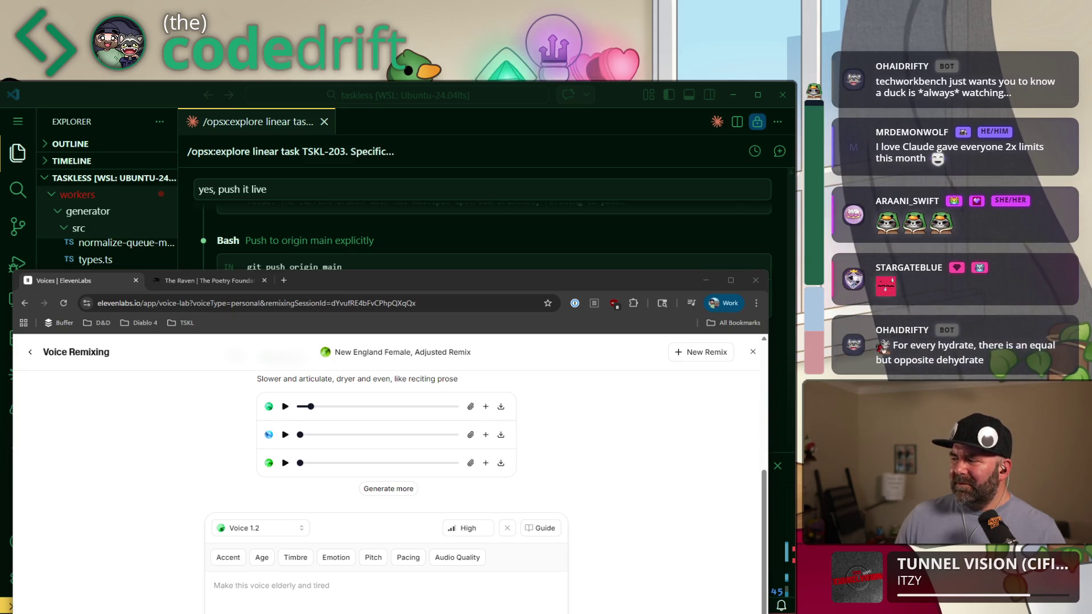
Step: Play the second and third new previews twice each, stopping the third both times
left_click(286, 437)
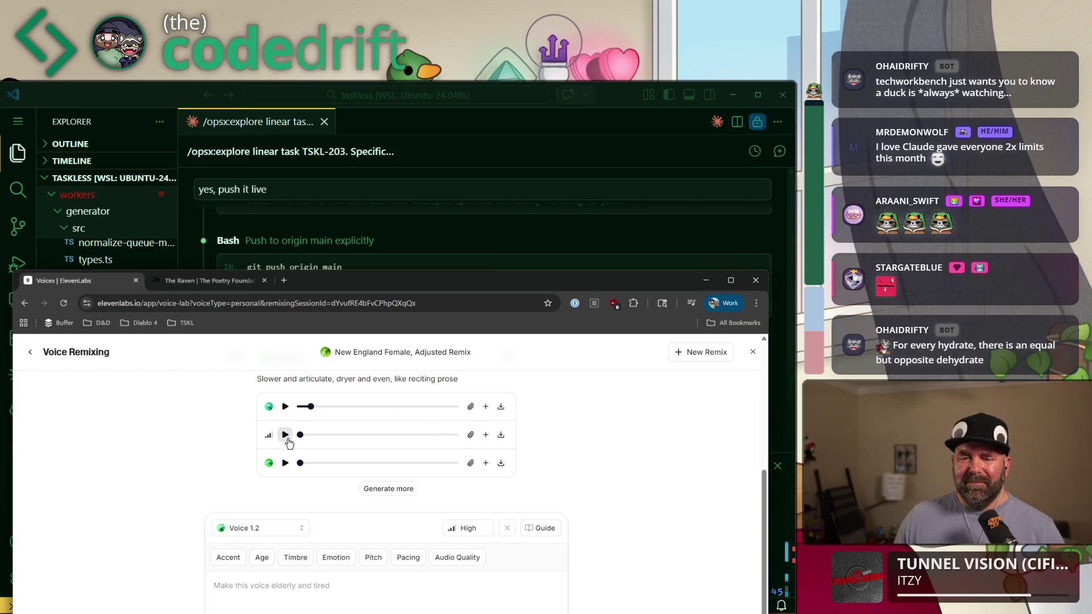
left_click(286, 438)
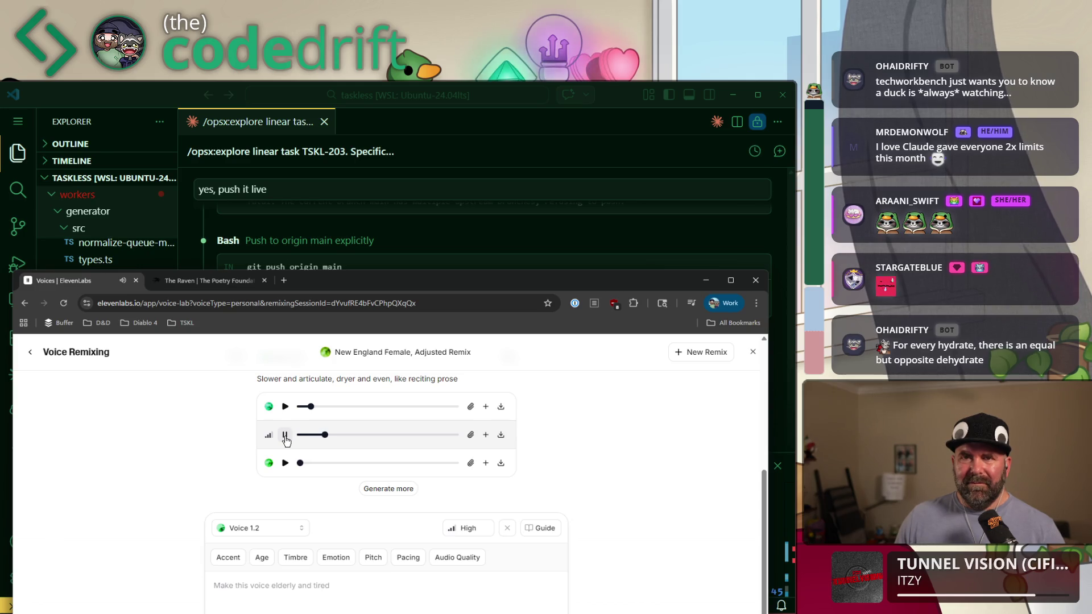
left_click(286, 464)
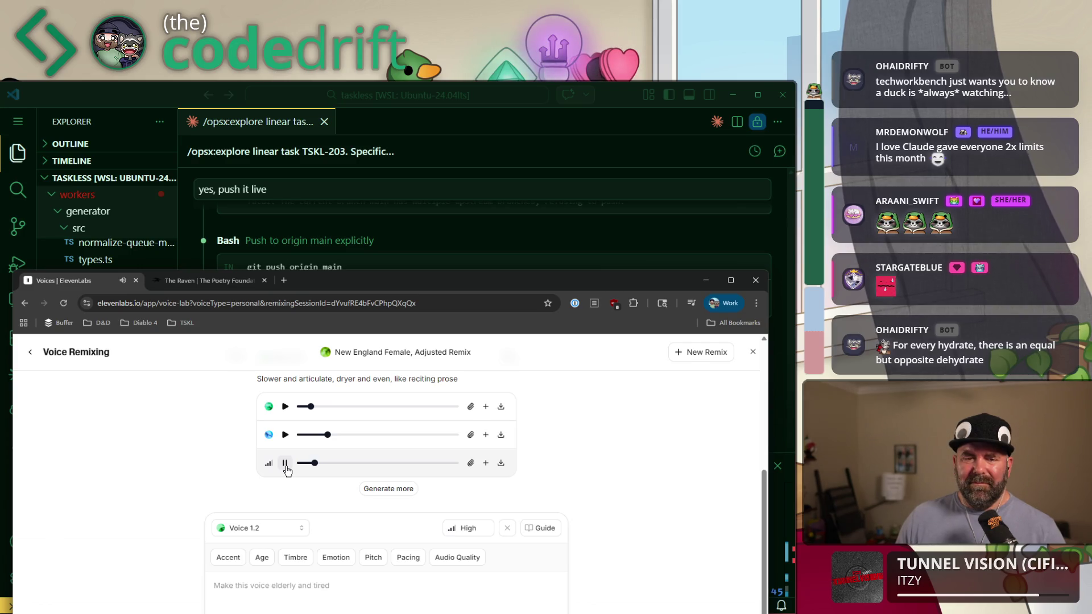
left_click(286, 464)
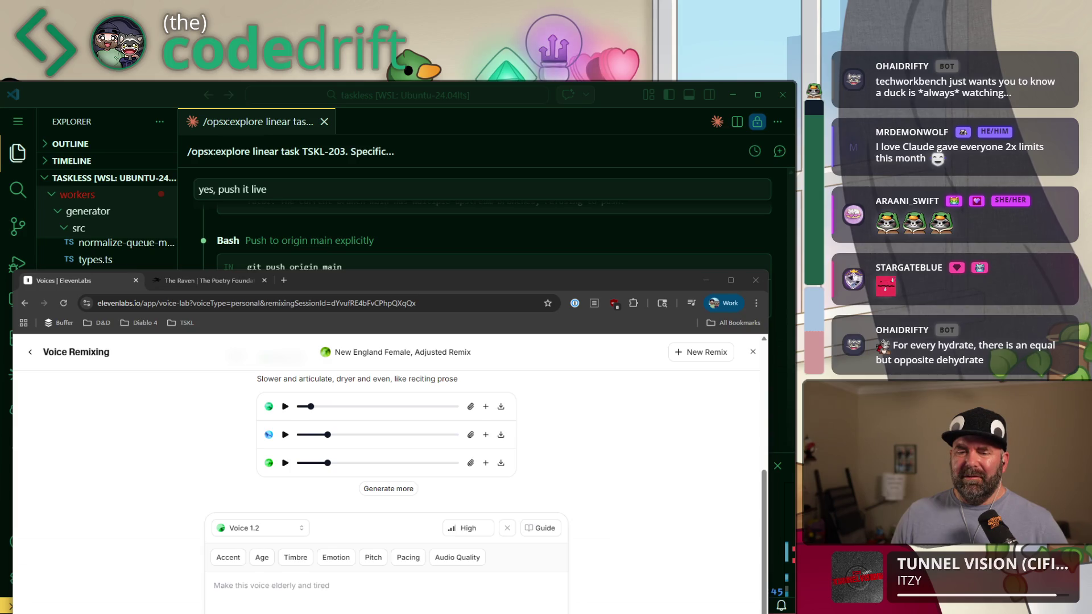
left_click(285, 436)
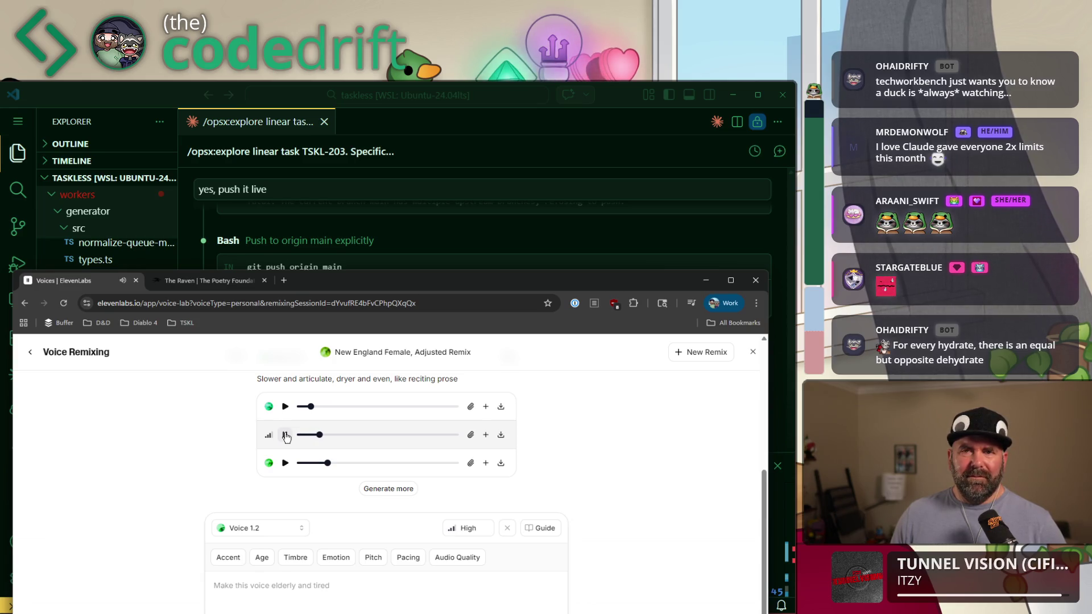
left_click(285, 463)
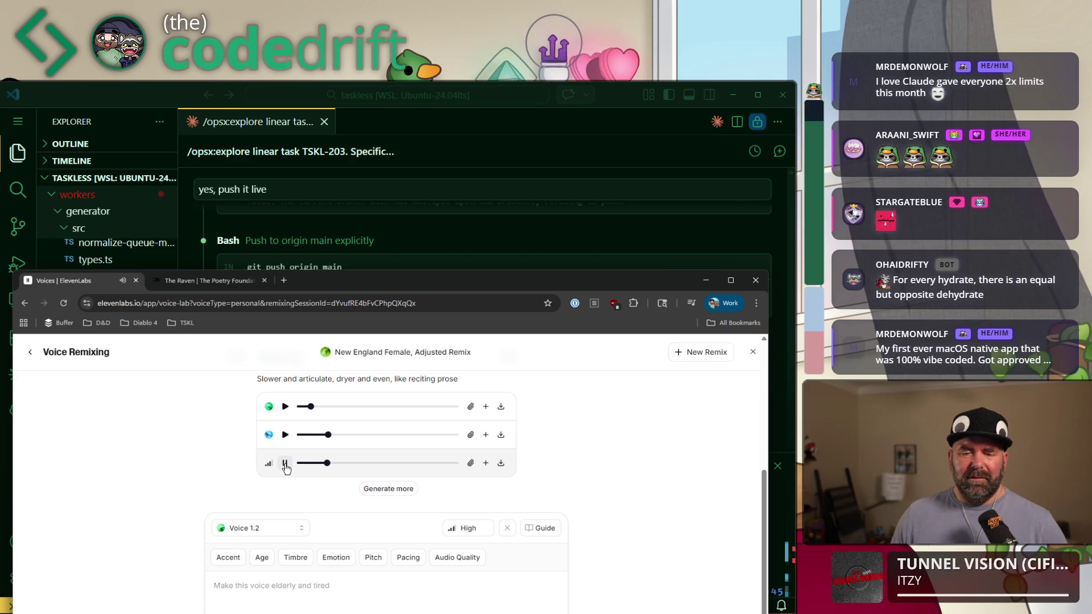
left_click(287, 464)
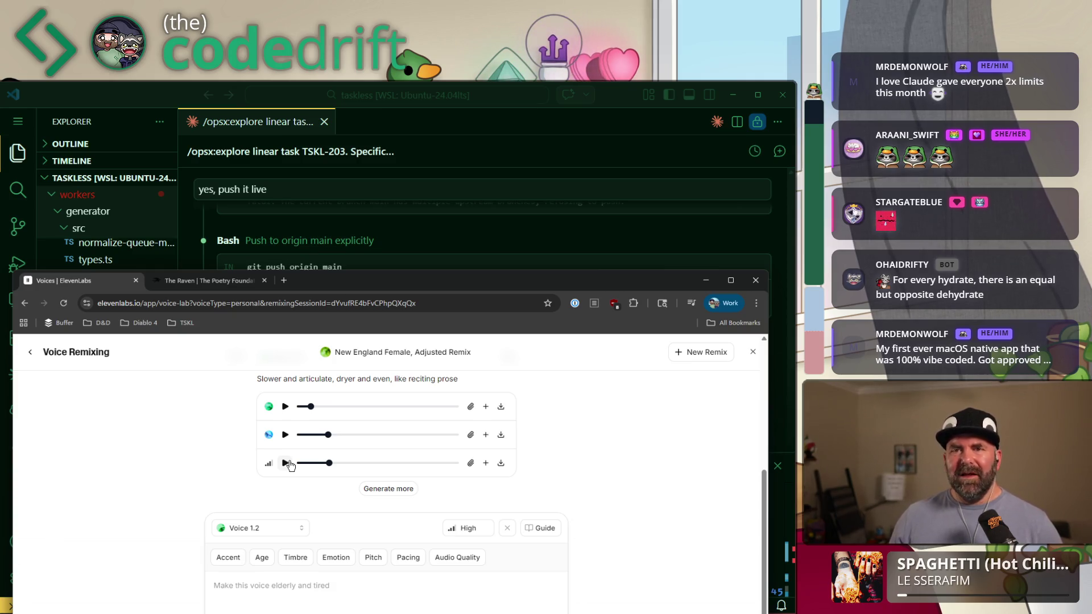
Step: Rewind the second and third prose-style previews and play each again in turn
mouse_move(328, 465)
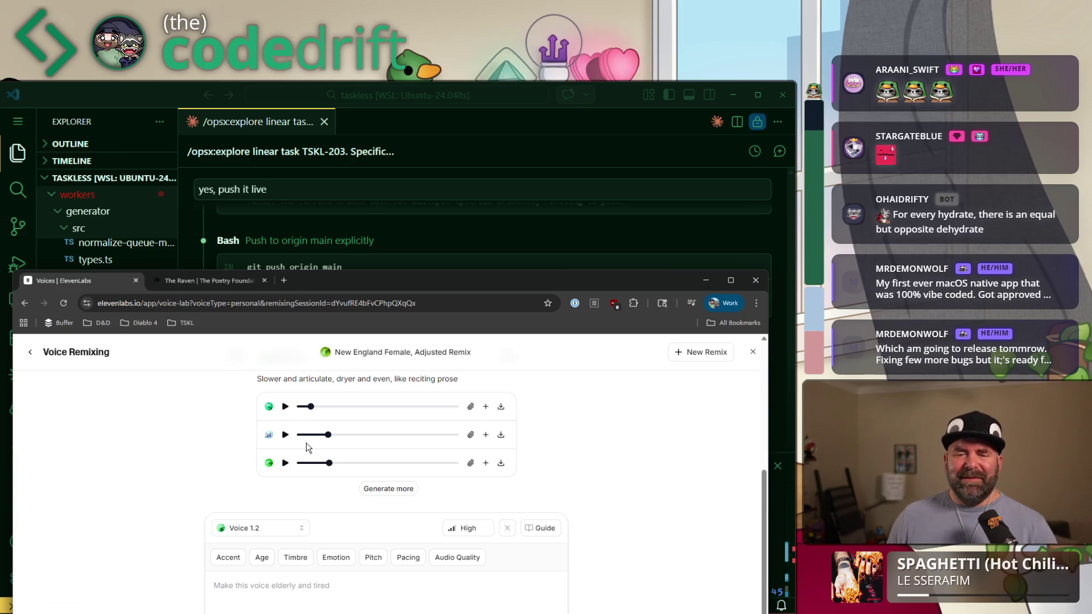
mouse_move(325, 437)
mouse_move(326, 436)
left_mouse_down()
mouse_move(297, 436)
mouse_move(293, 468)
left_mouse_up()
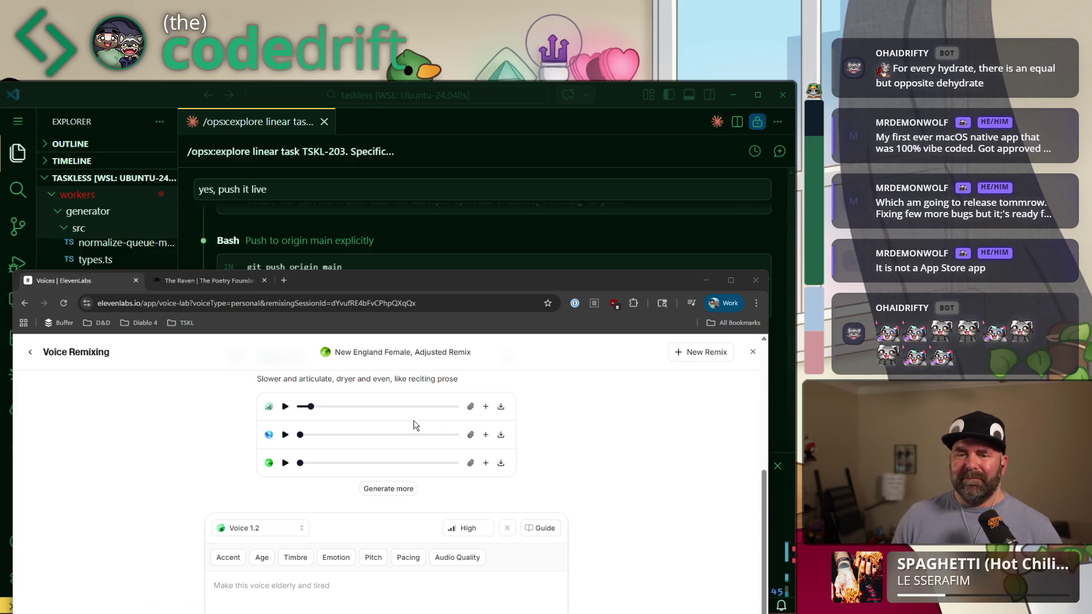
left_click(285, 435)
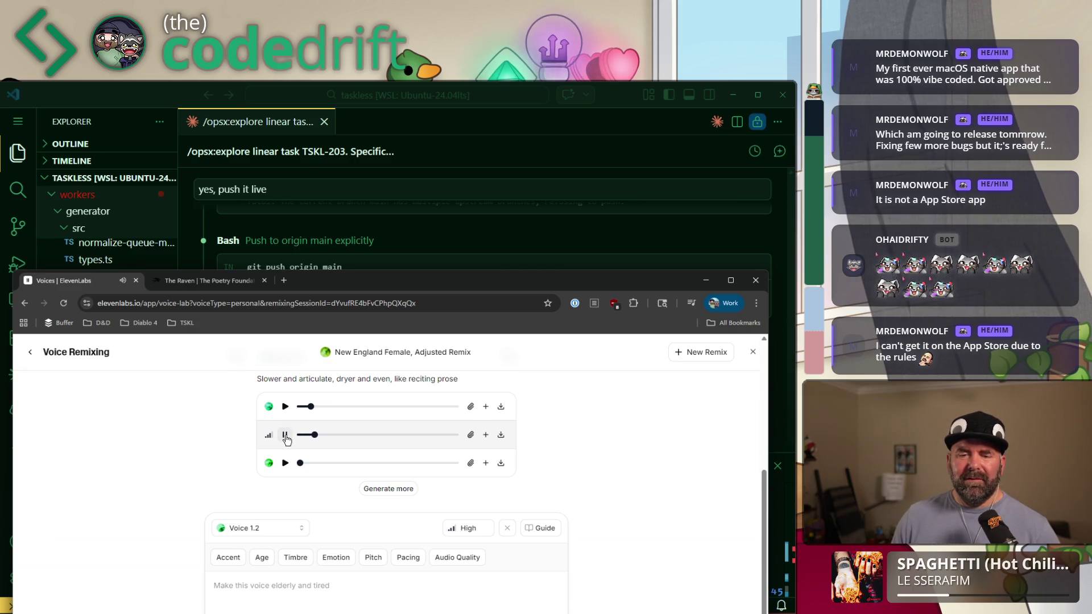
left_click(285, 463)
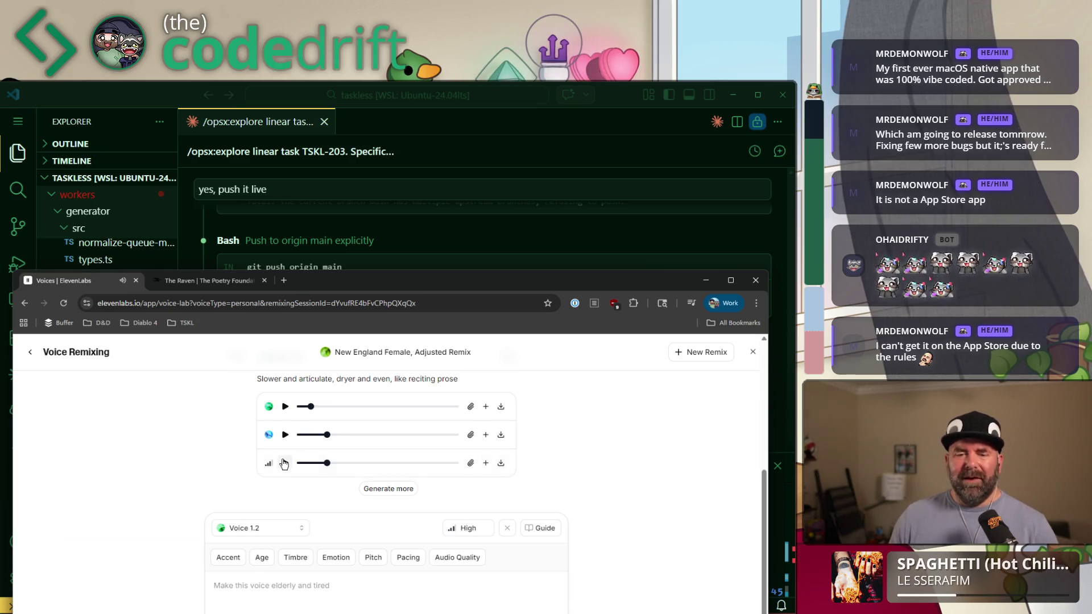
Step: Use the third preview as the reference voice and add 'lower-pitched' to the remix prompt
left_click(471, 464)
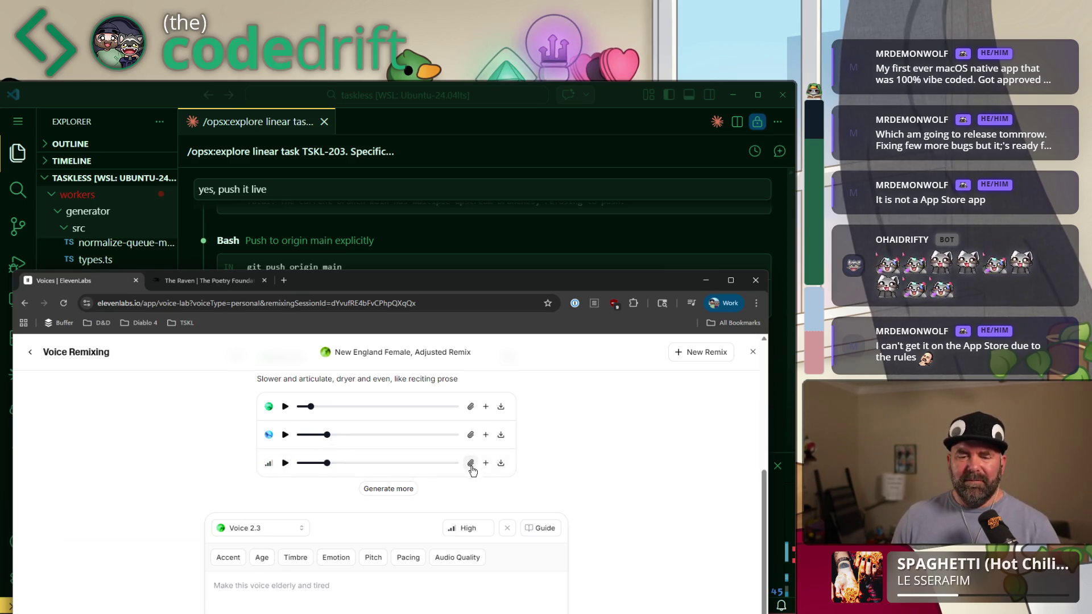
left_click(373, 559)
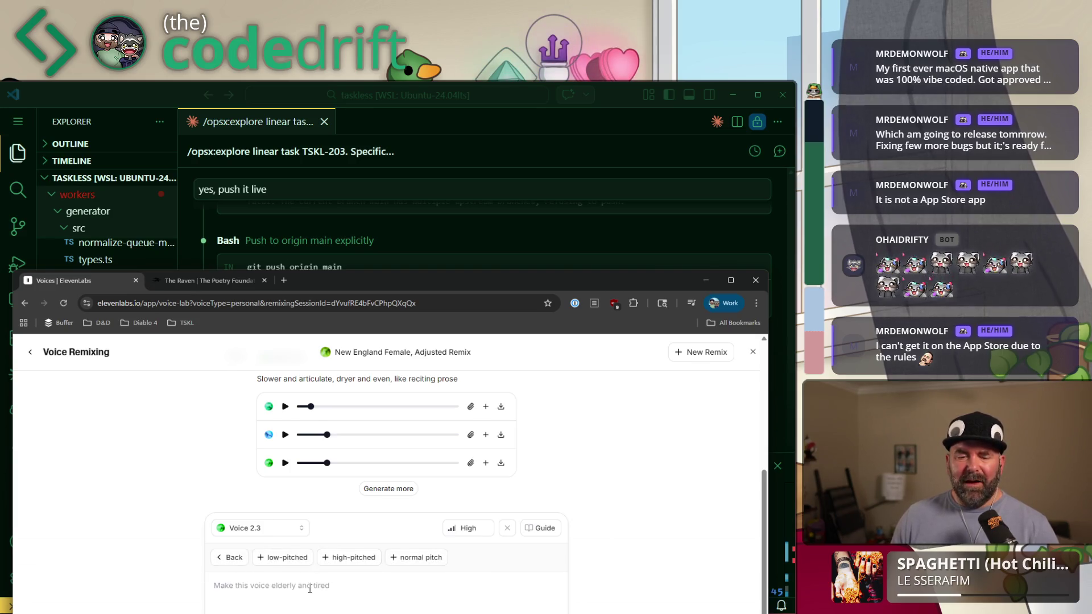
left_click(282, 557)
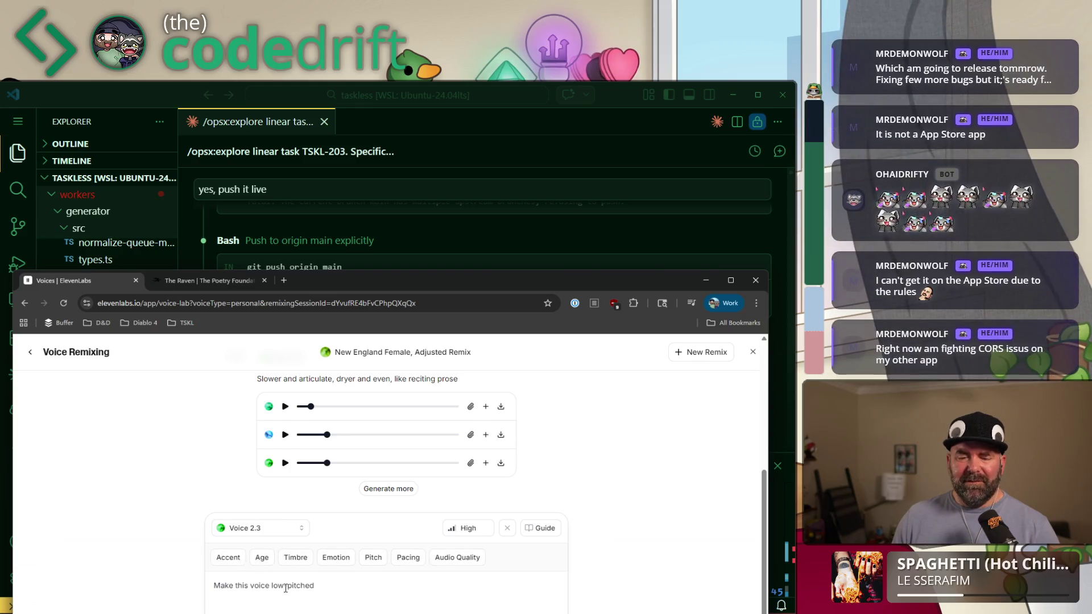
type("er-")
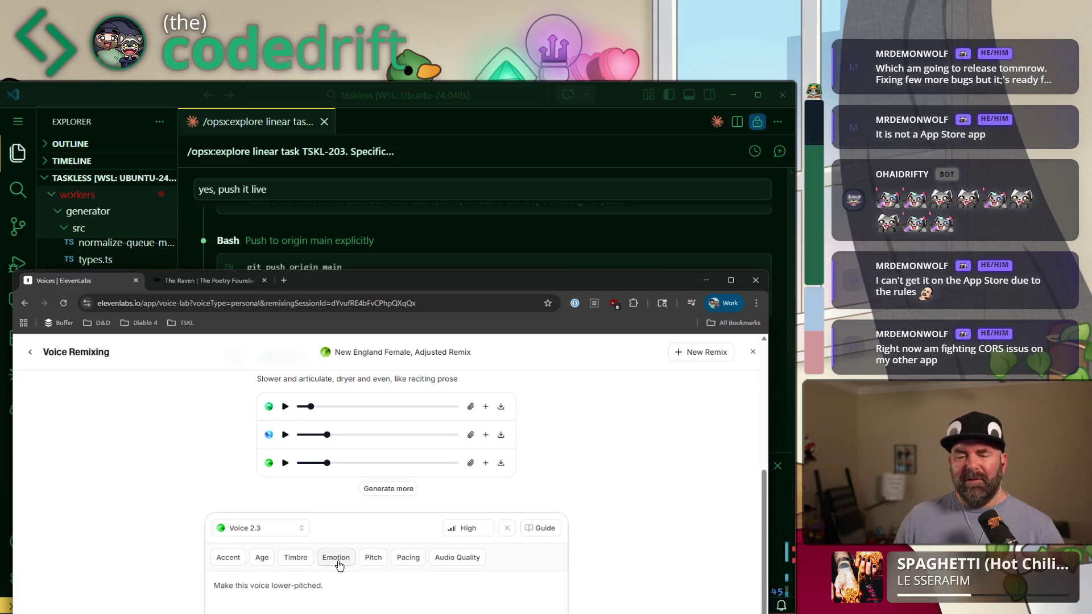
Step: Add 'slightly raspy' to the prompt and generate three new previews
left_click(296, 560)
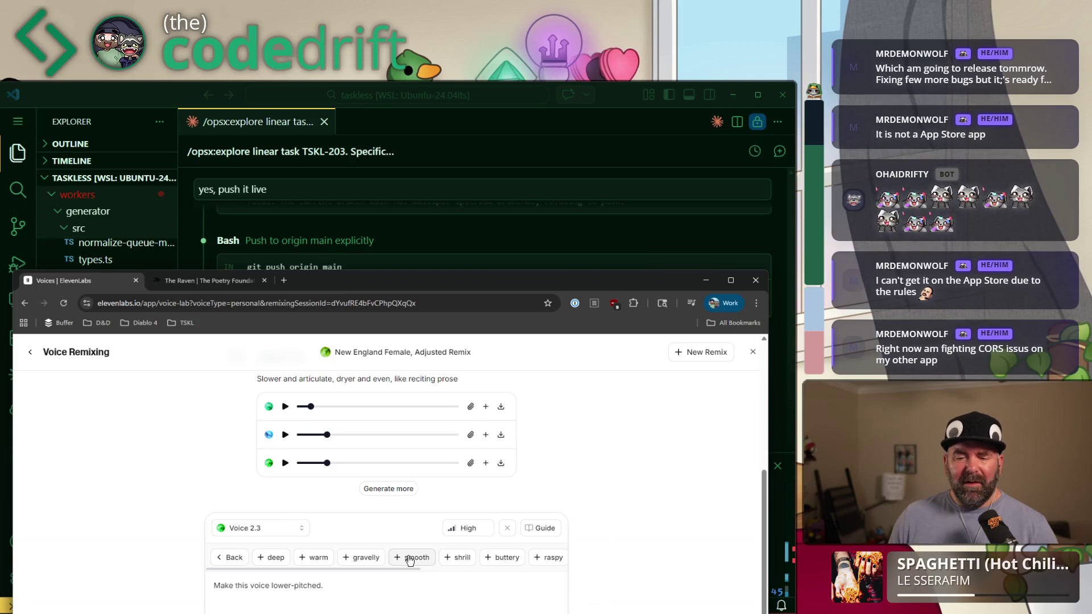
left_click(553, 558)
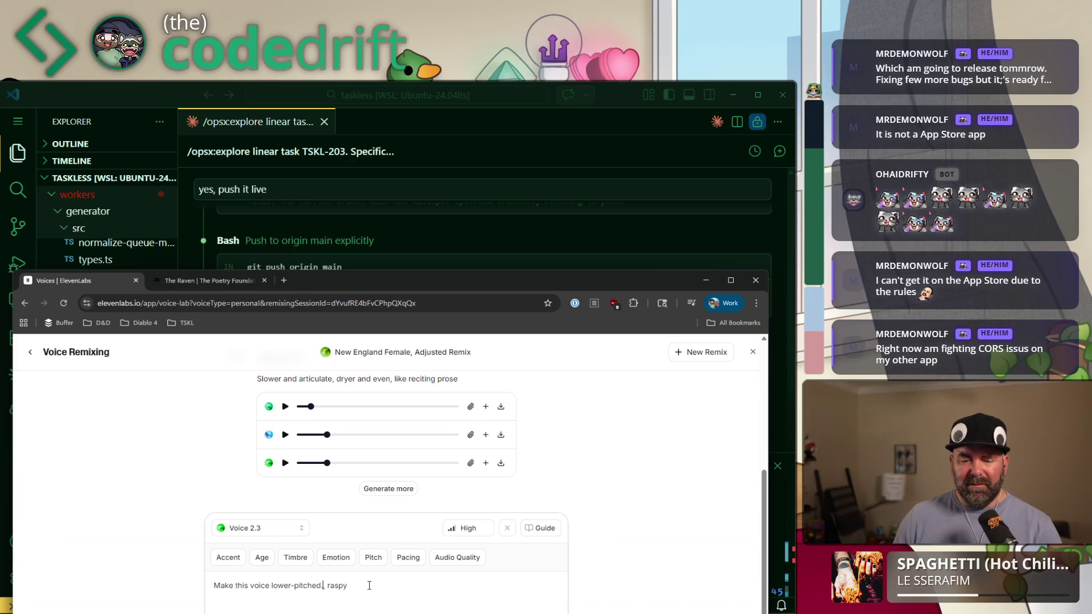
key("BackSpace")
key("BackSpace")
type("slightly")
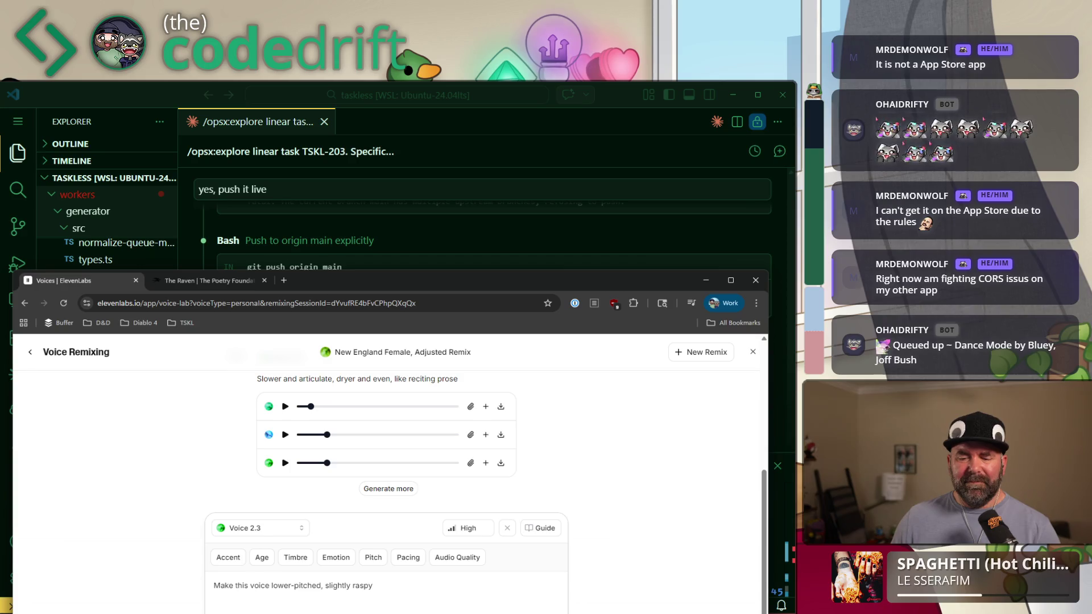
key("Return")
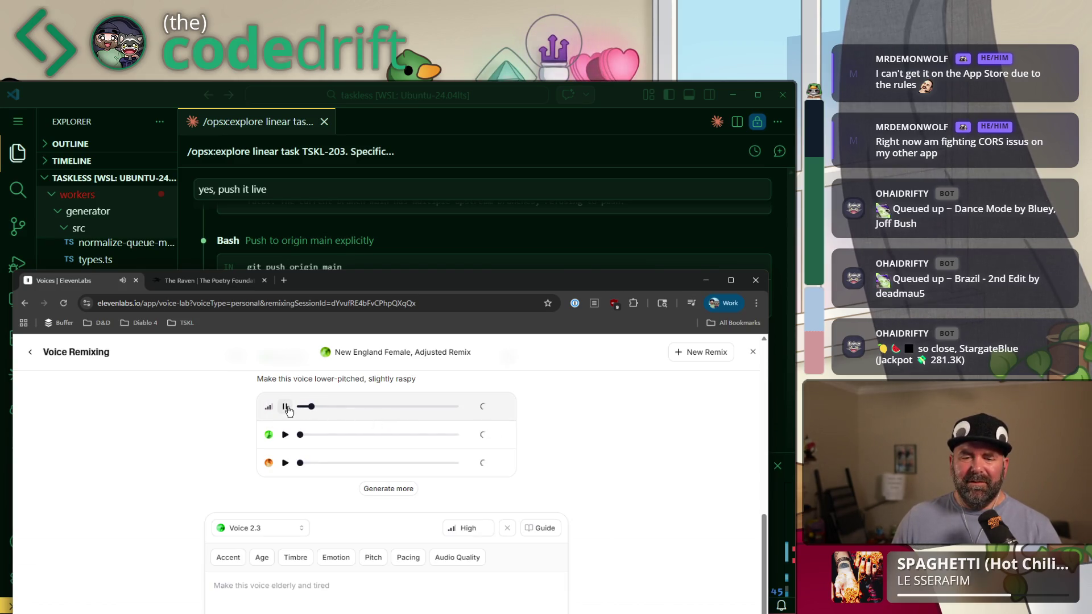
Step: Play the second and third lower-pitched, raspy previews in turn
left_click(286, 435)
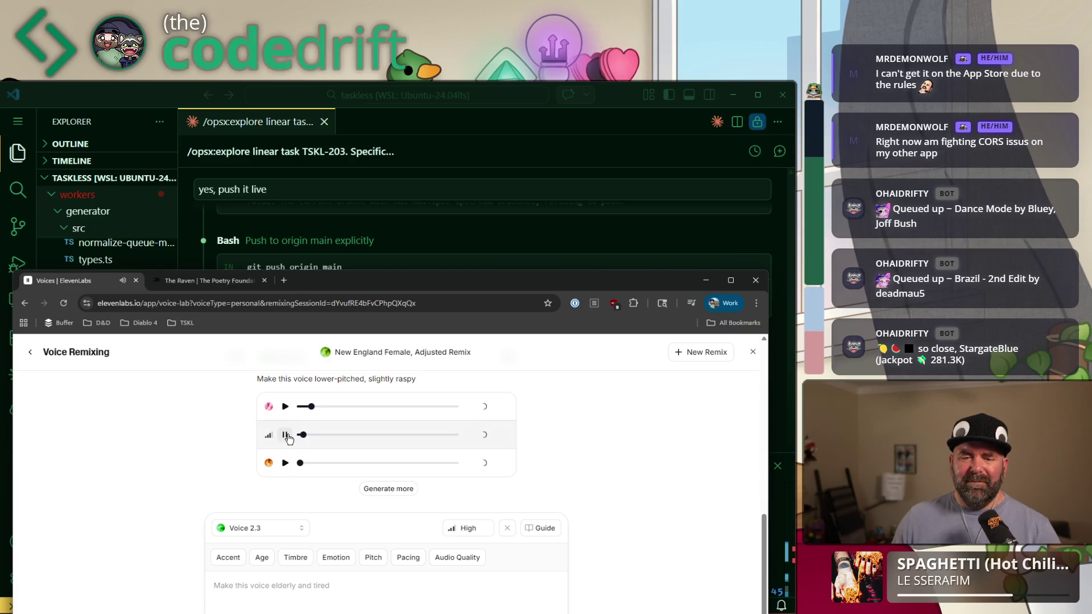
left_click(286, 464)
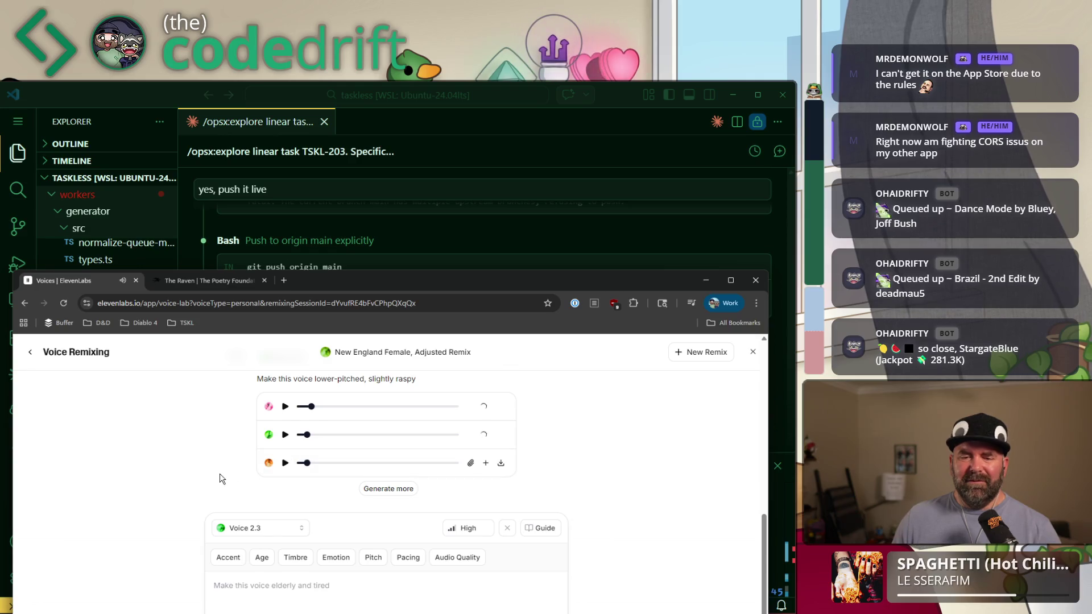
scroll(222, 477, "up", 2)
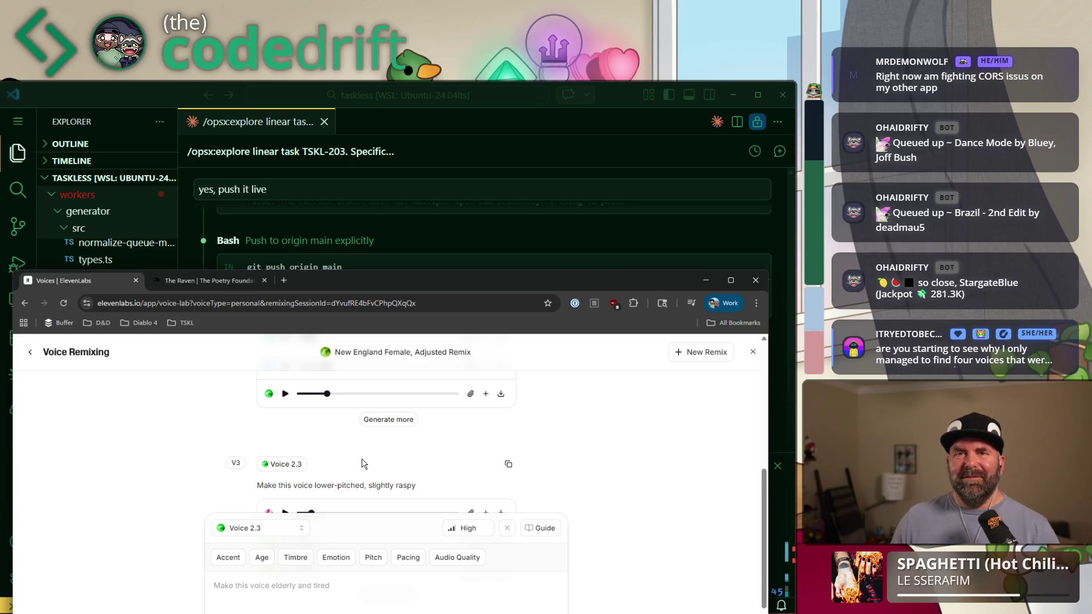
Step: Replay the third V2 'Slower and articulate' preview partway for comparison
scroll(364, 464, "up", 2)
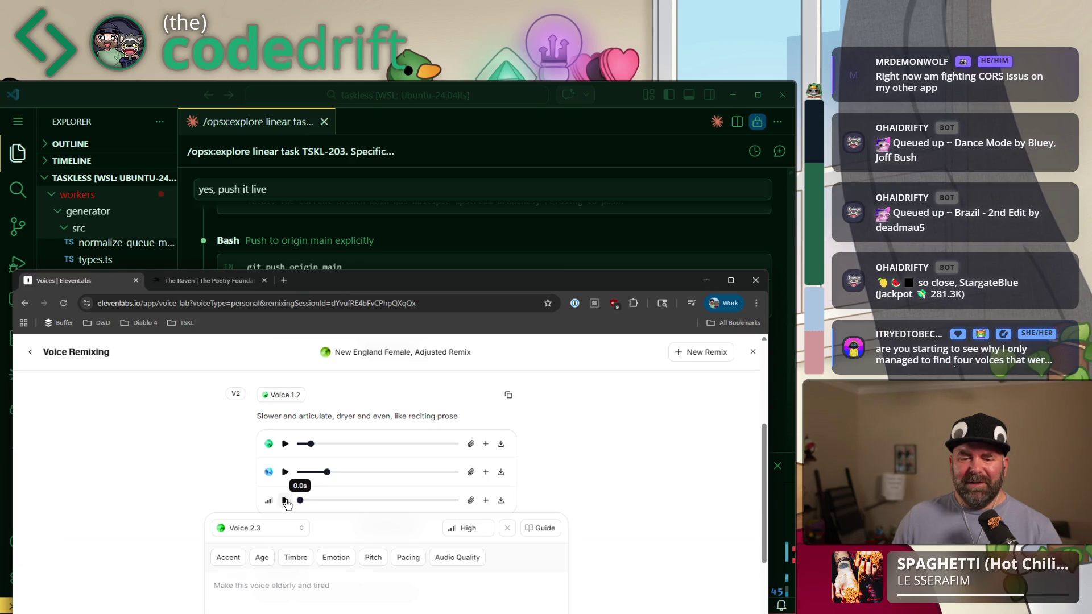
left_click(286, 501)
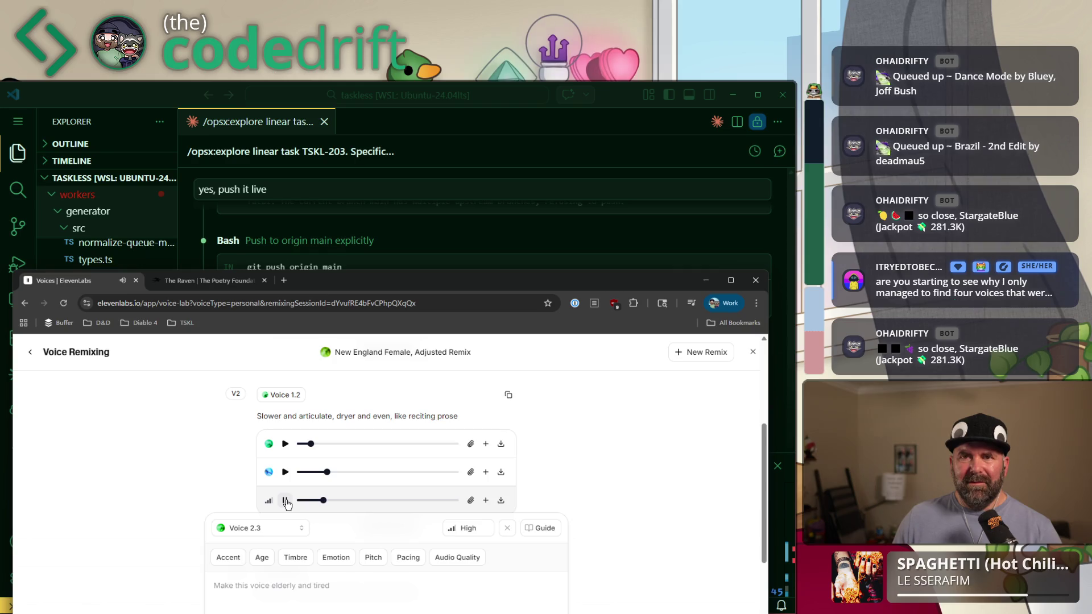
left_click(285, 501)
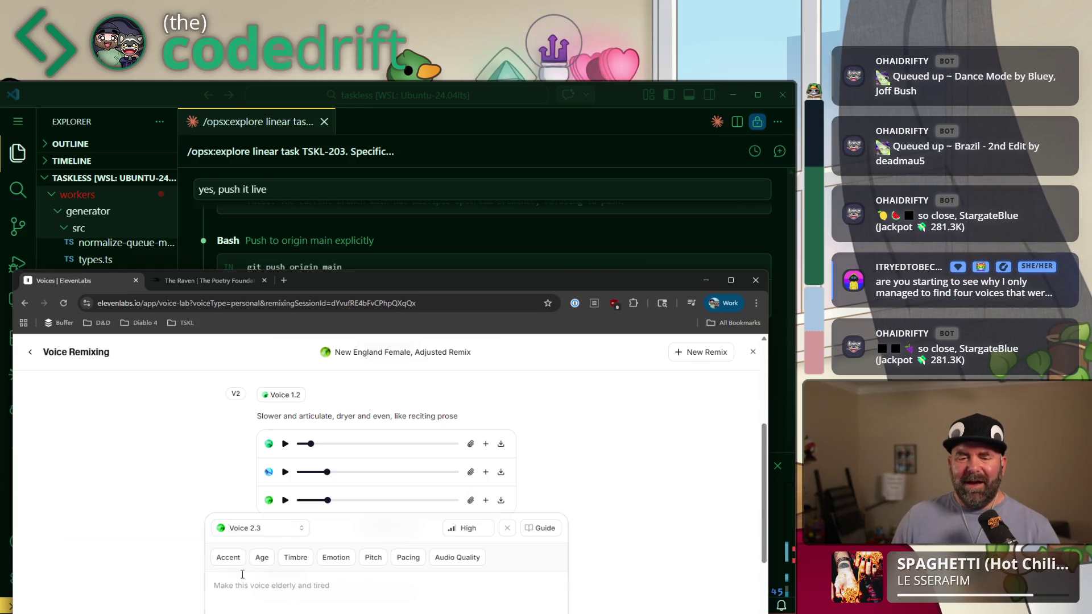
Step: Write the remix prompt 'new england accent, disinterested tone'
left_click(230, 557)
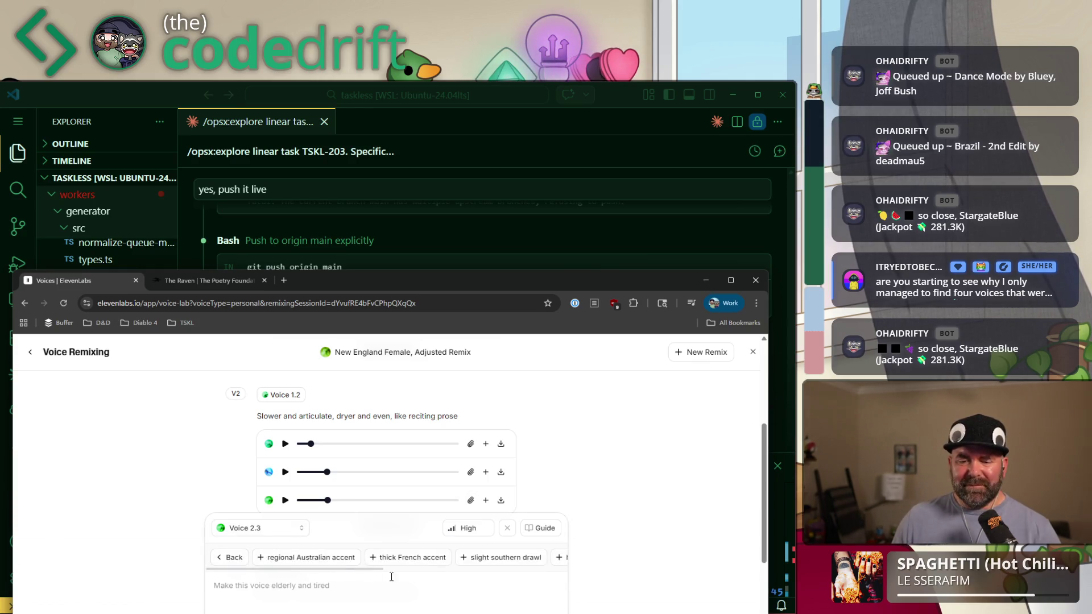
left_click(338, 587)
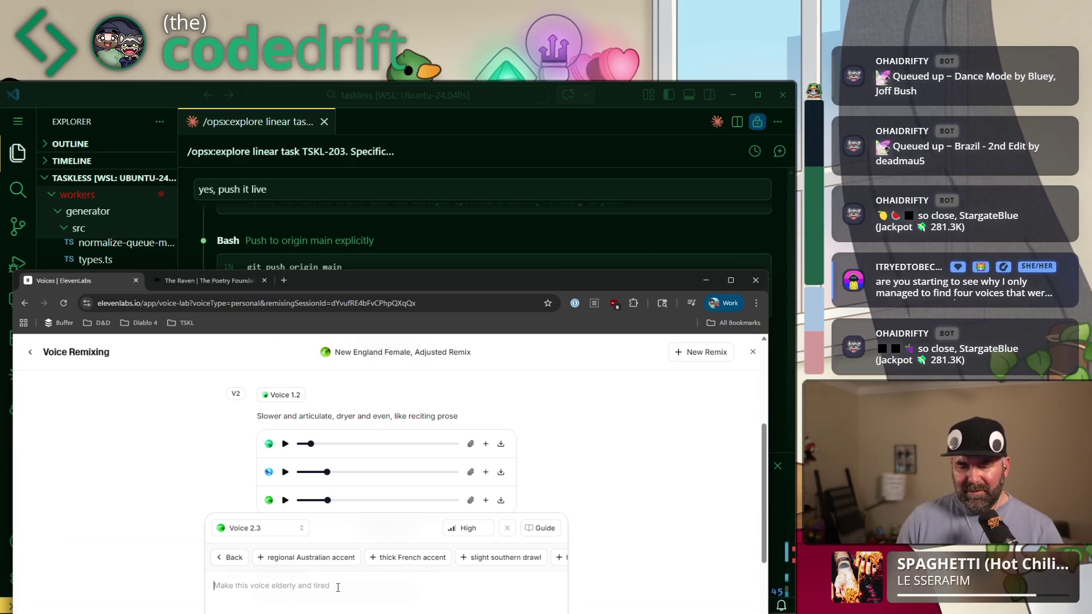
type("new england accent, disinterested")
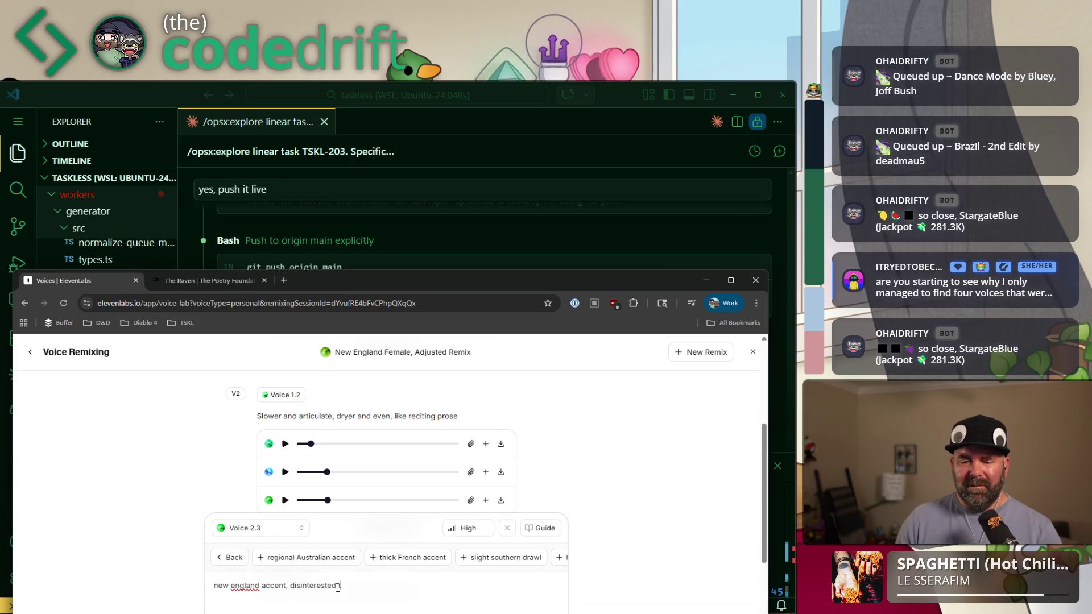
type("tone")
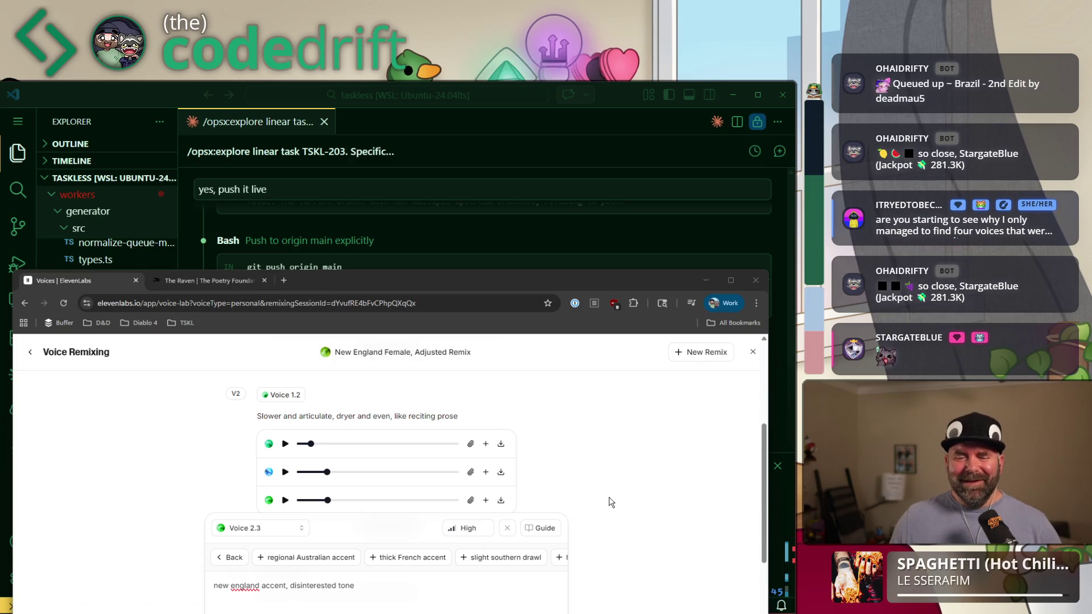
Step: Set prompt strength to Low and generate three new previews
scroll(591, 496, "down", 1)
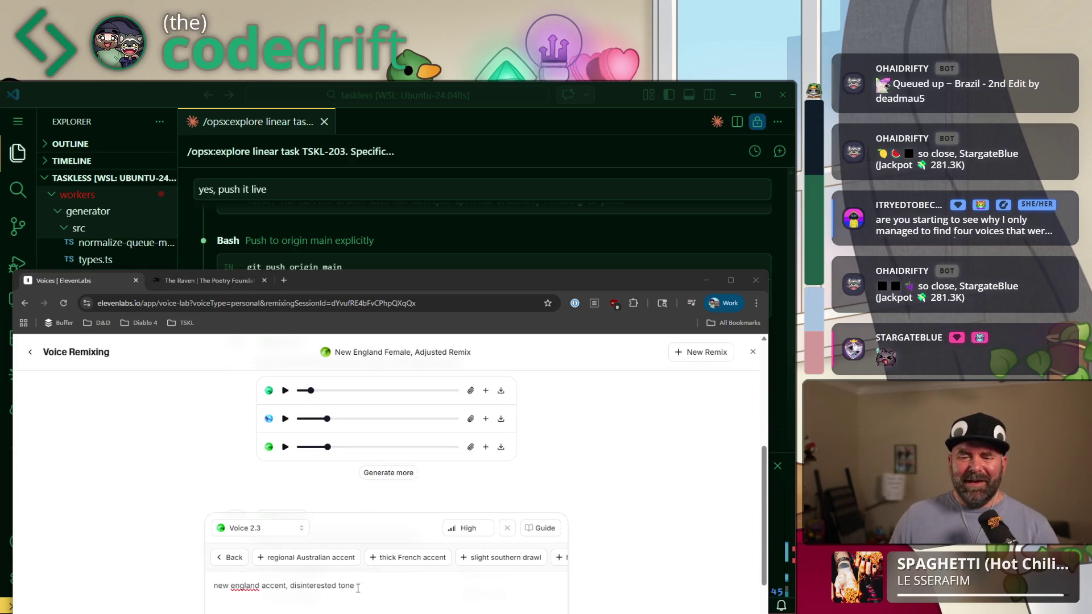
left_click(483, 534)
left_click(441, 484)
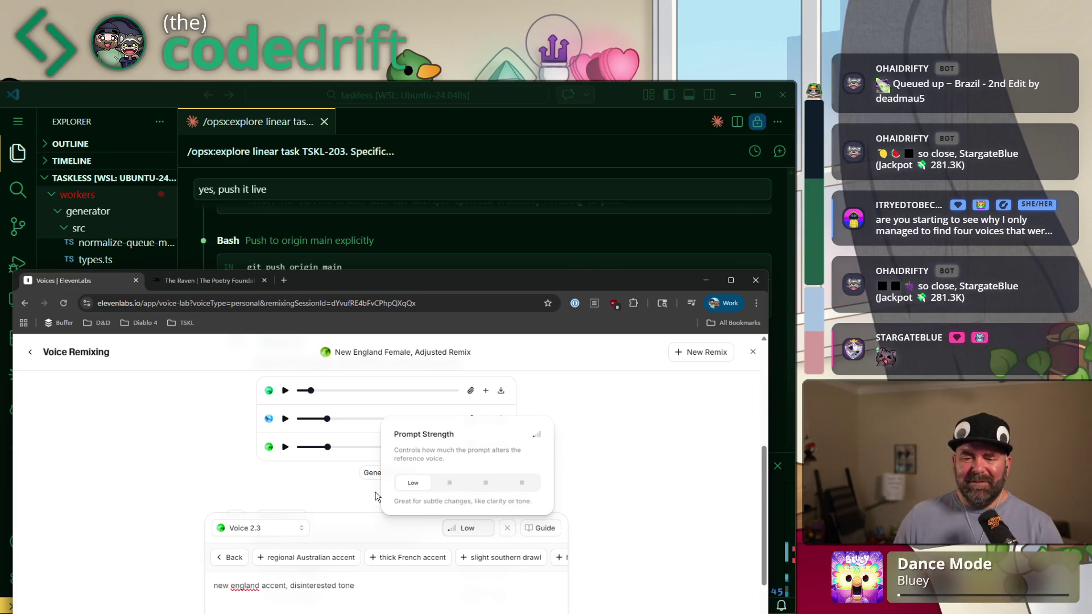
key("Return")
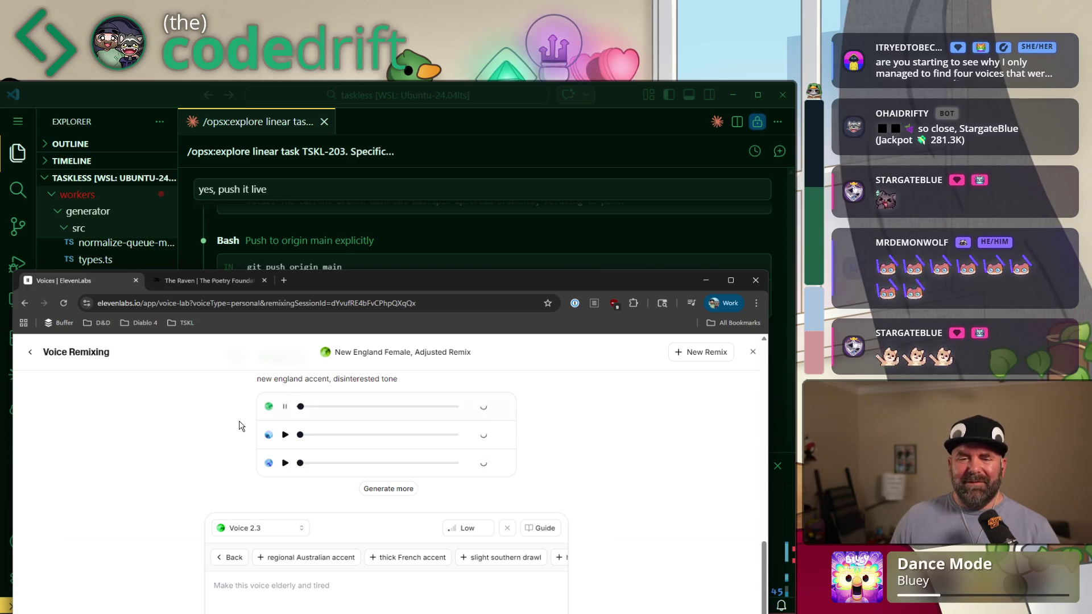
Step: Play the first, second and third accent previews in turn, stopping the third partway
left_click(285, 407)
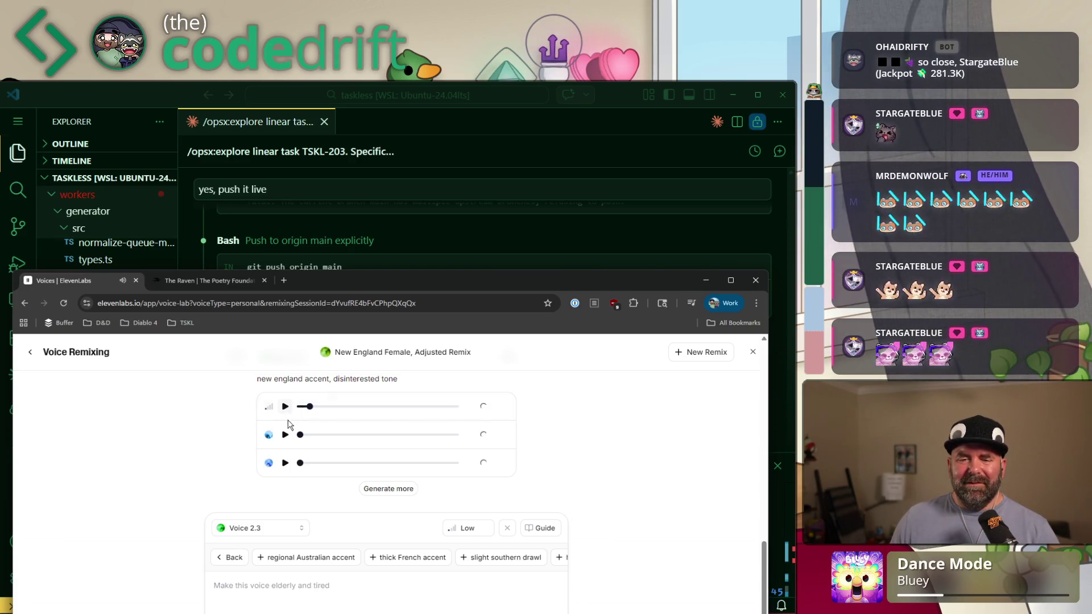
left_click(285, 435)
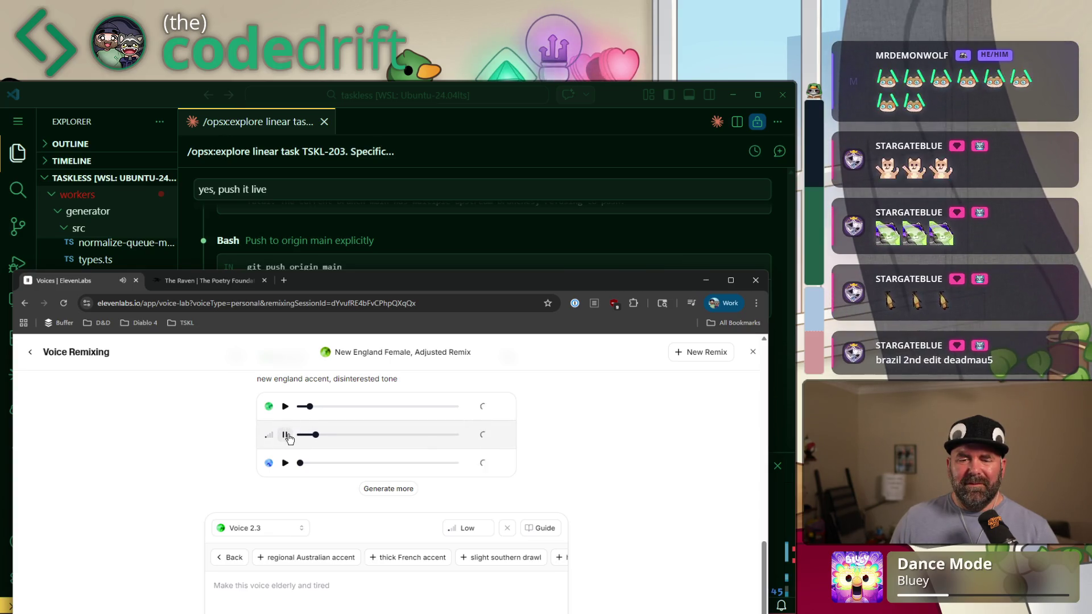
left_click(285, 464)
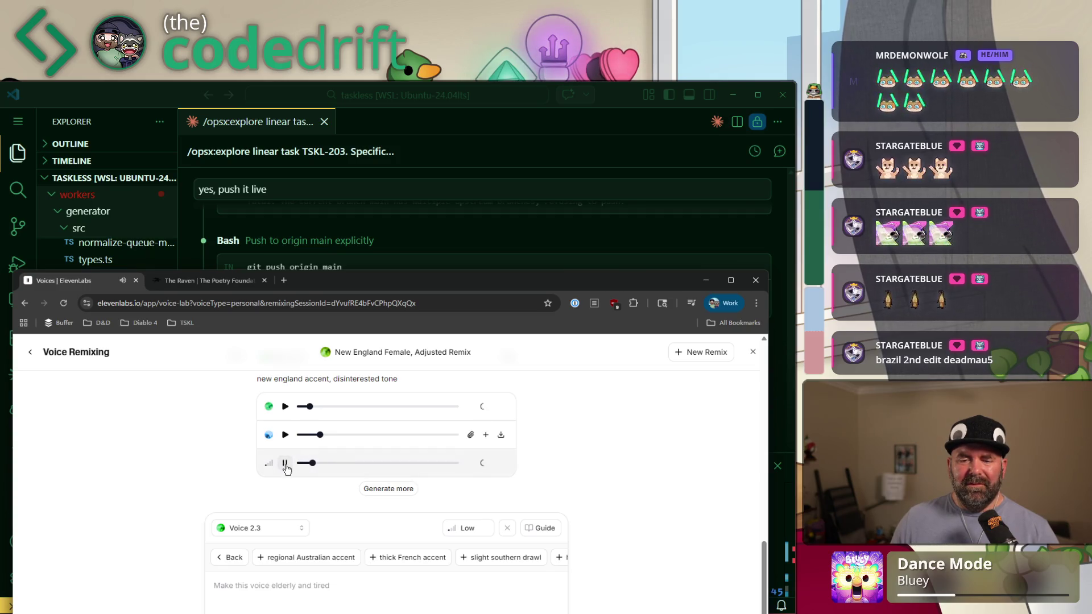
left_click(285, 464)
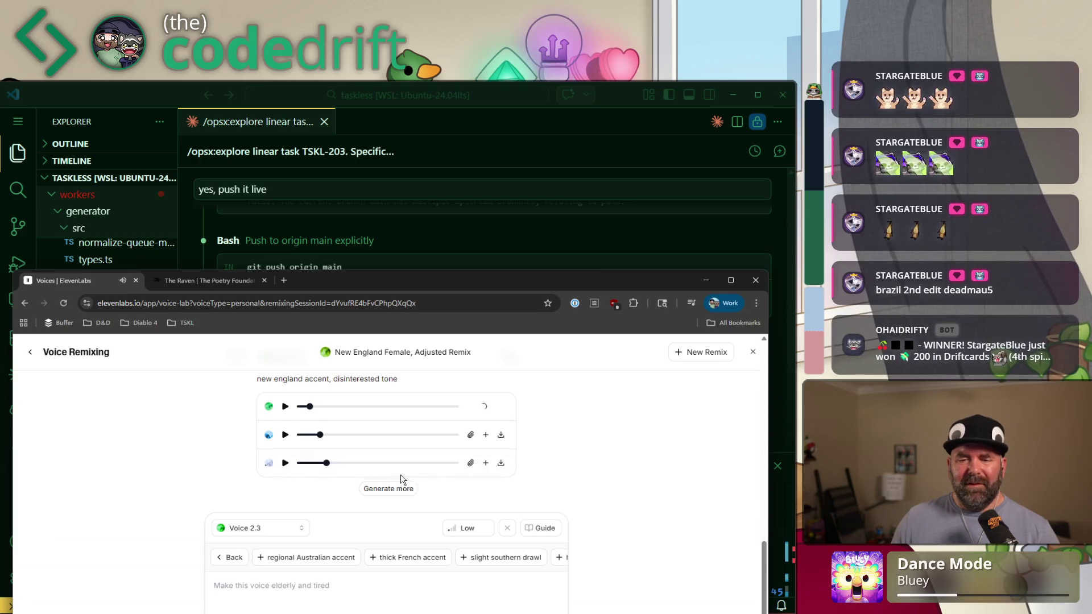
Step: Use the third preview as reference and change the prompt to 'Make this voice calm pace'
left_click(471, 464)
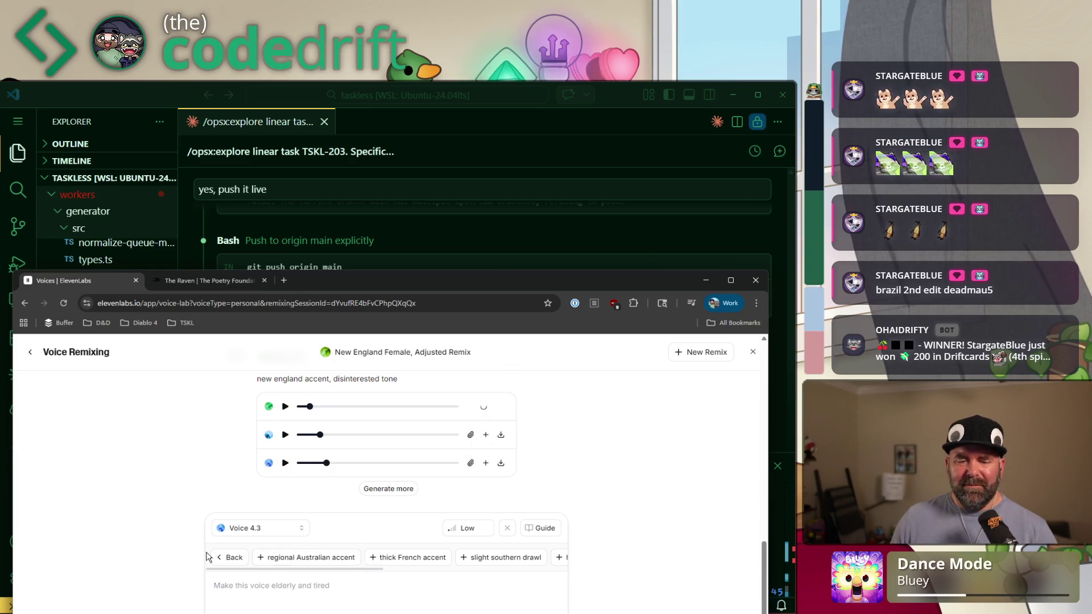
left_click(231, 557)
left_click(408, 558)
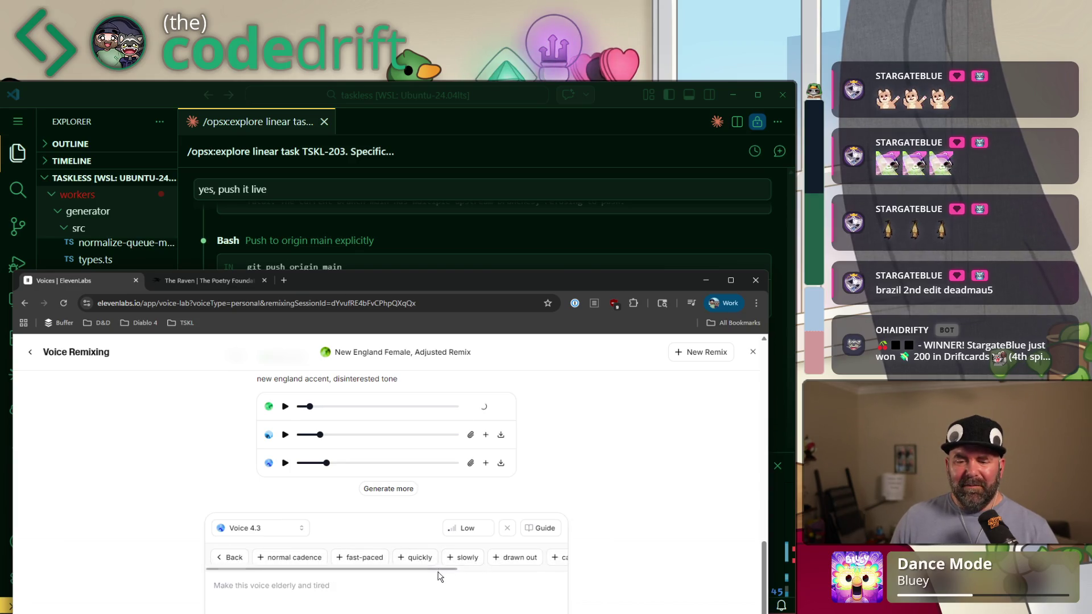
left_click_drag(445, 567, 573, 574)
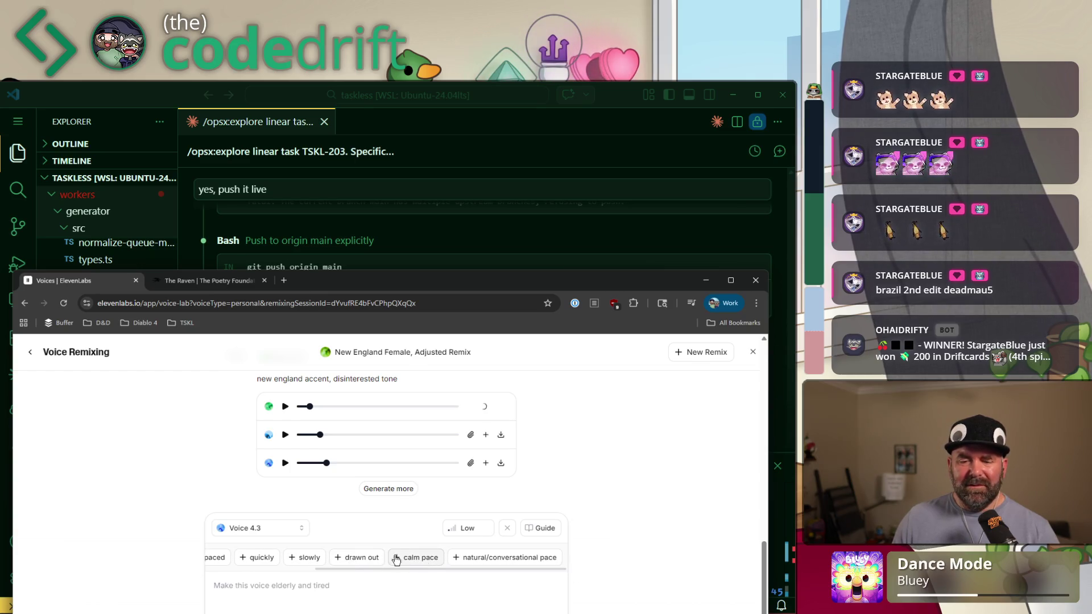
left_click(415, 559)
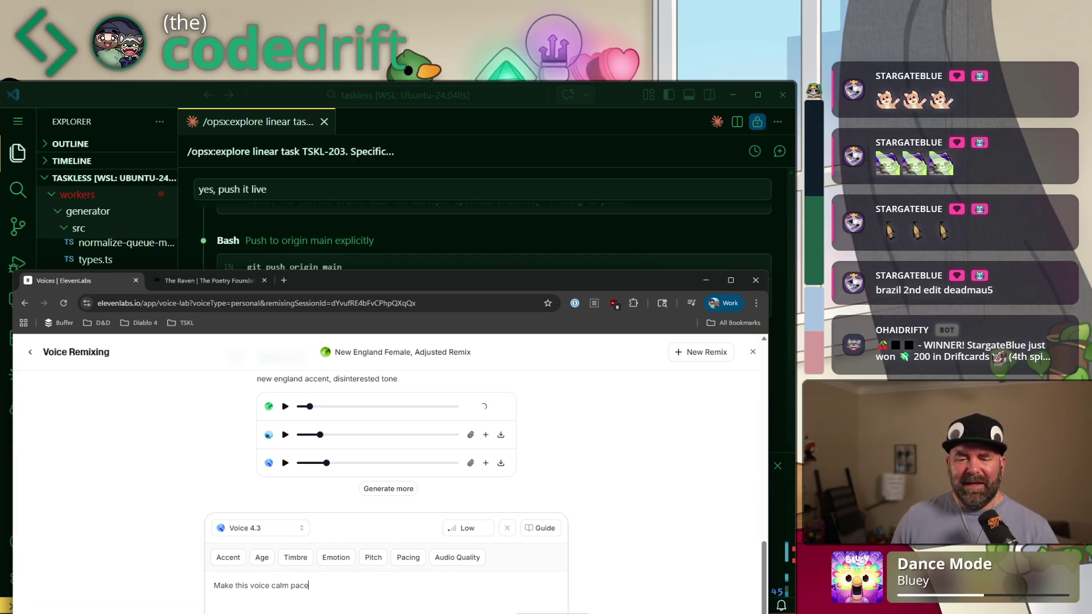
left_click(457, 558)
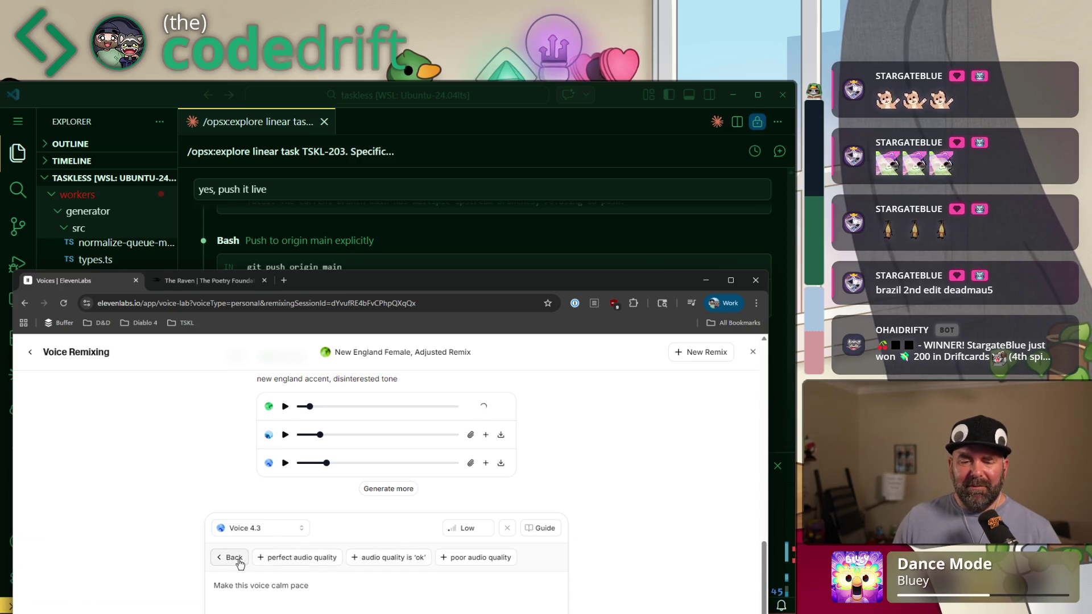
left_click(232, 559)
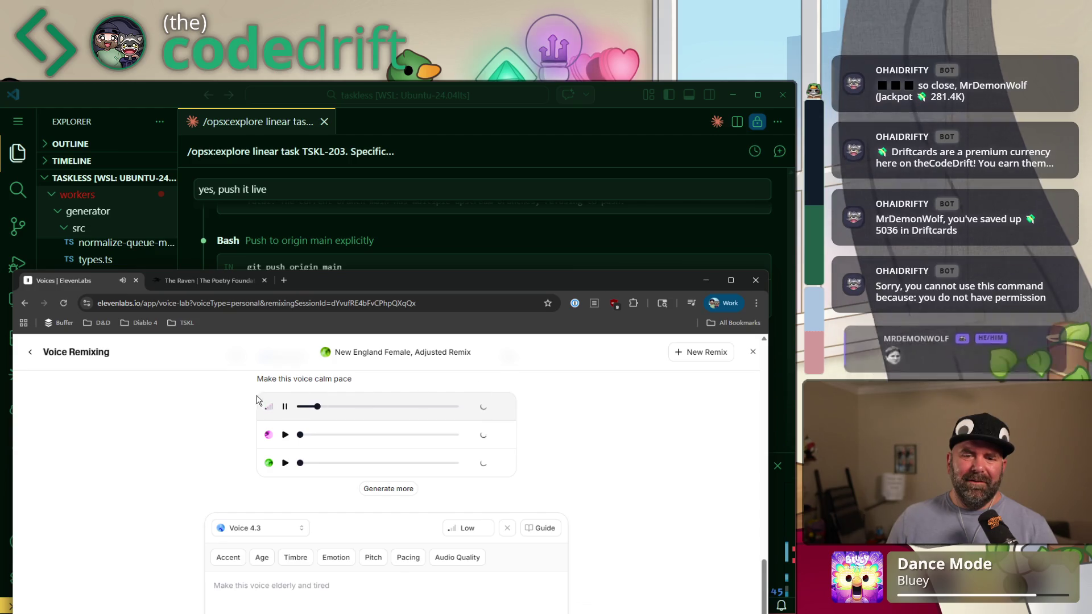
Step: Play and stop each of the three calm-pace previews, then replay the second
left_click(286, 407)
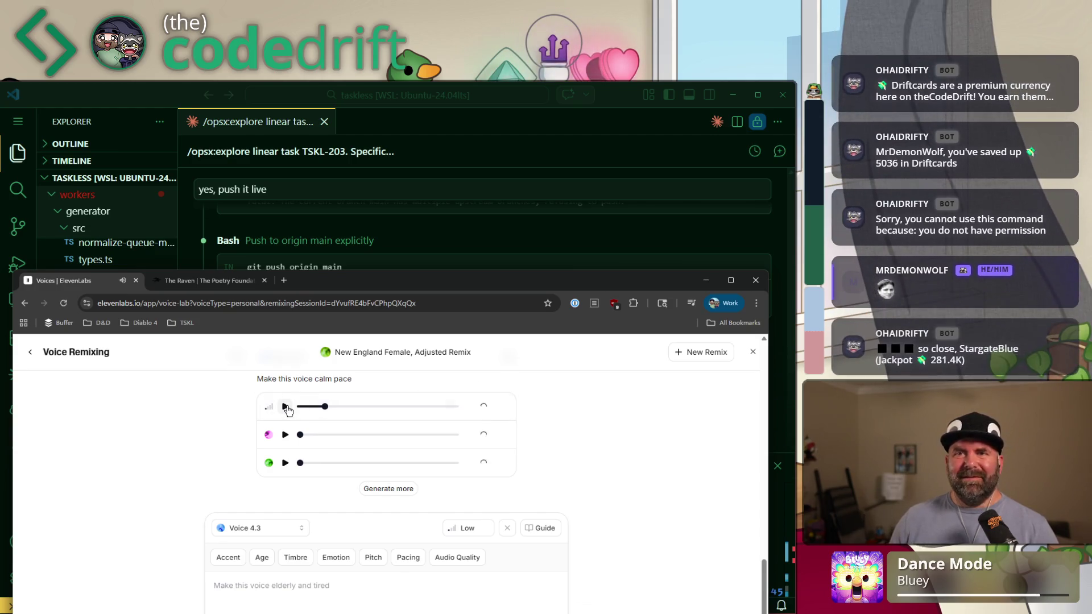
left_click(286, 436)
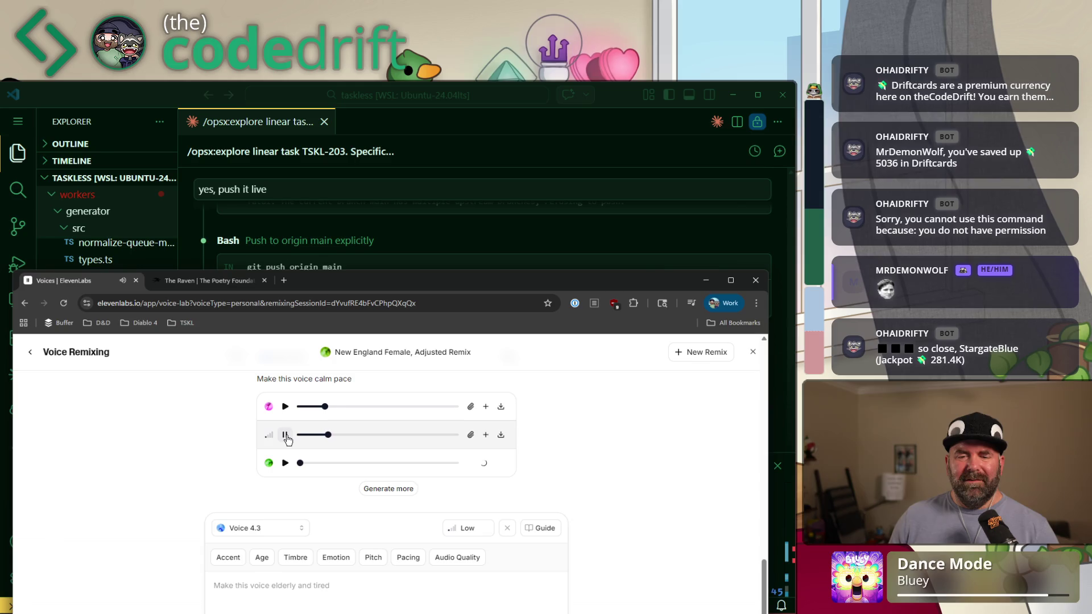
left_click(286, 436)
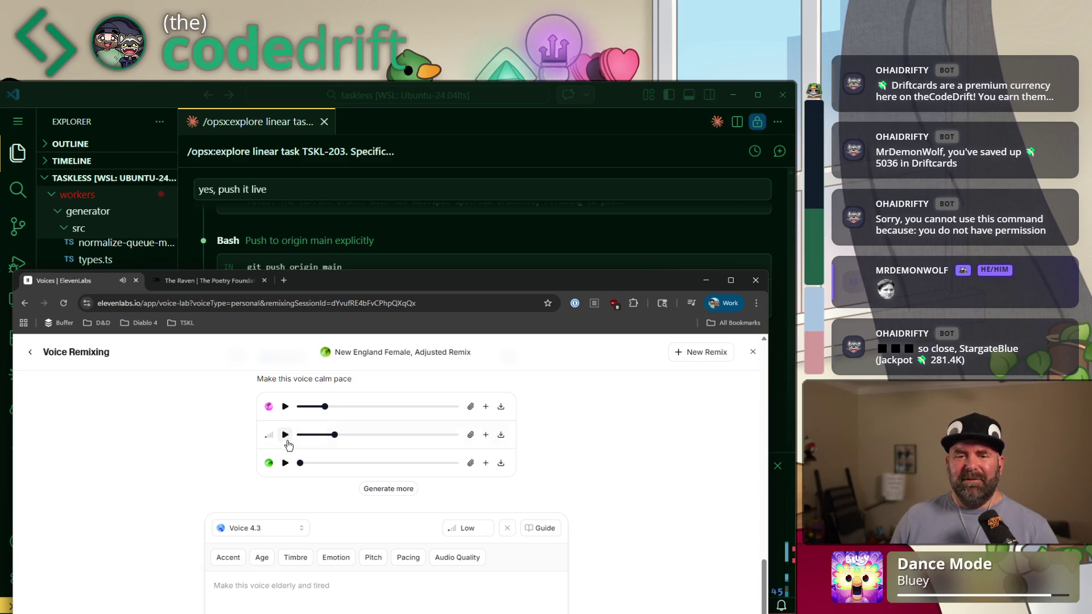
left_click(285, 464)
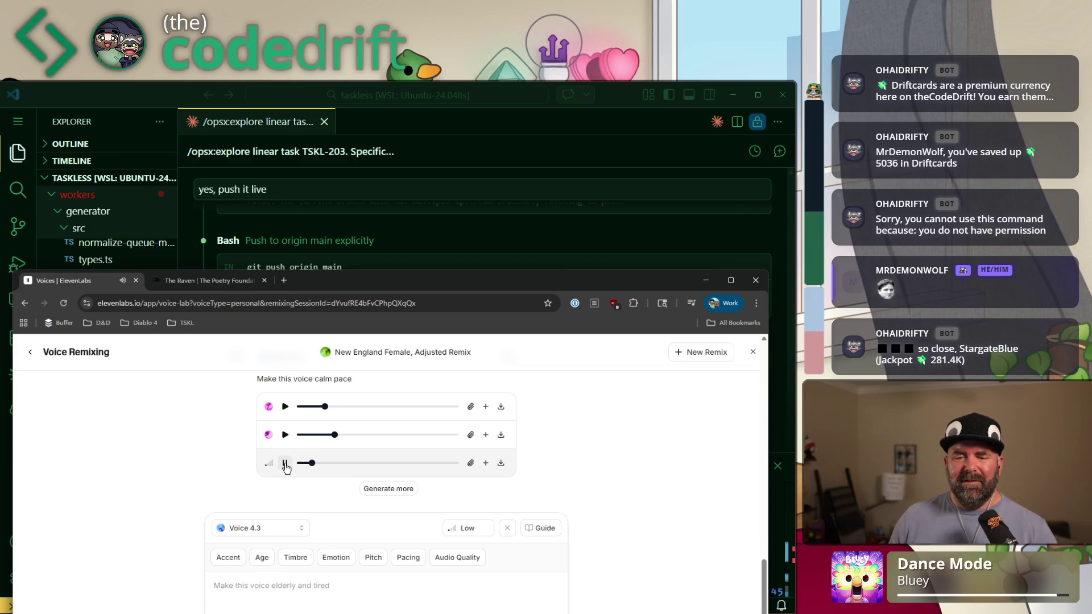
left_click(285, 464)
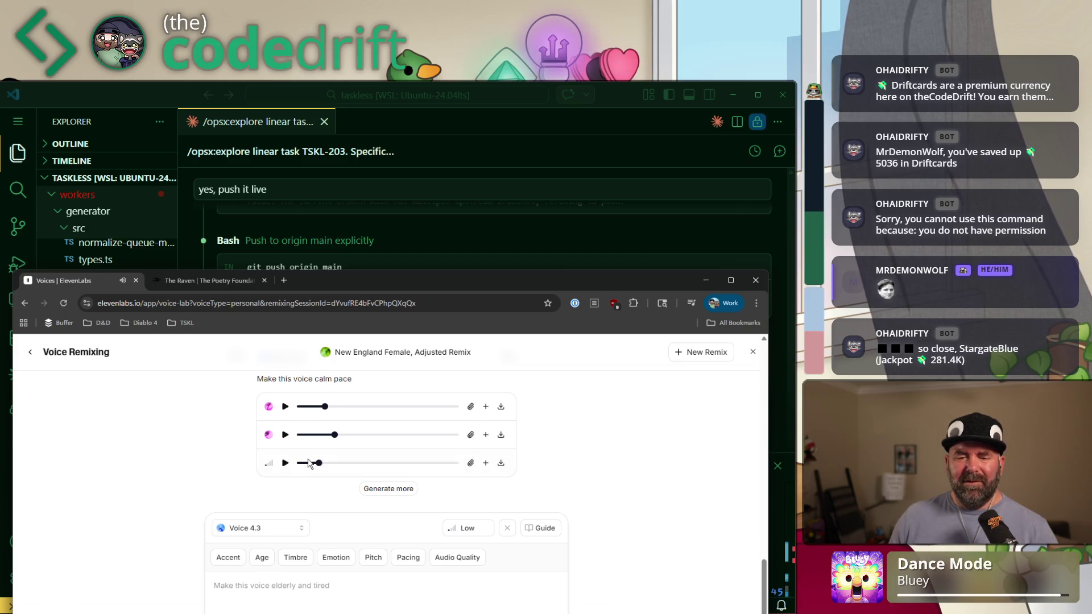
left_click(286, 434)
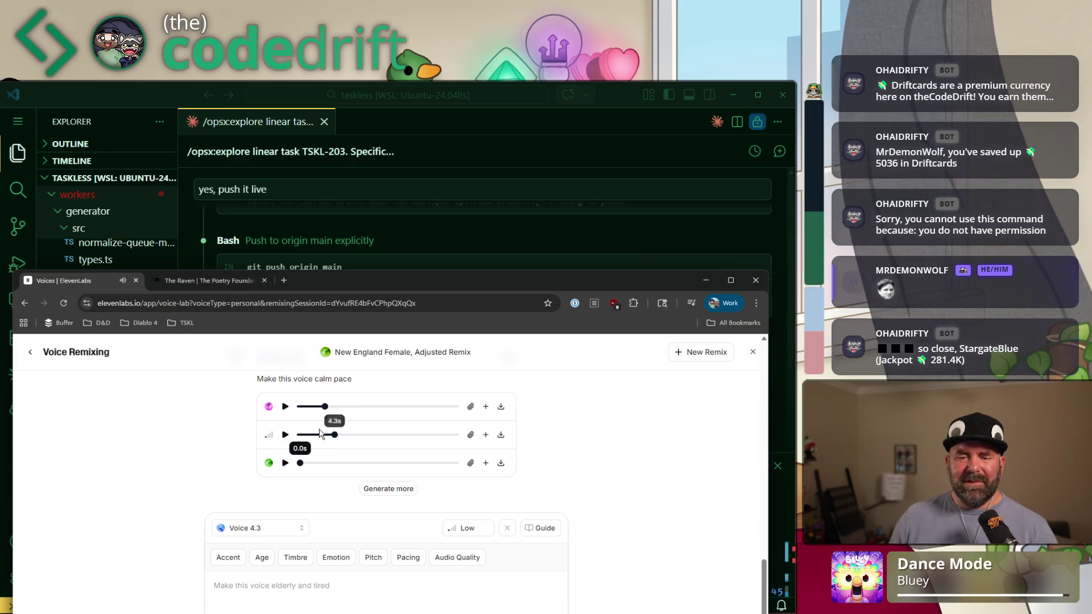
left_click(286, 435)
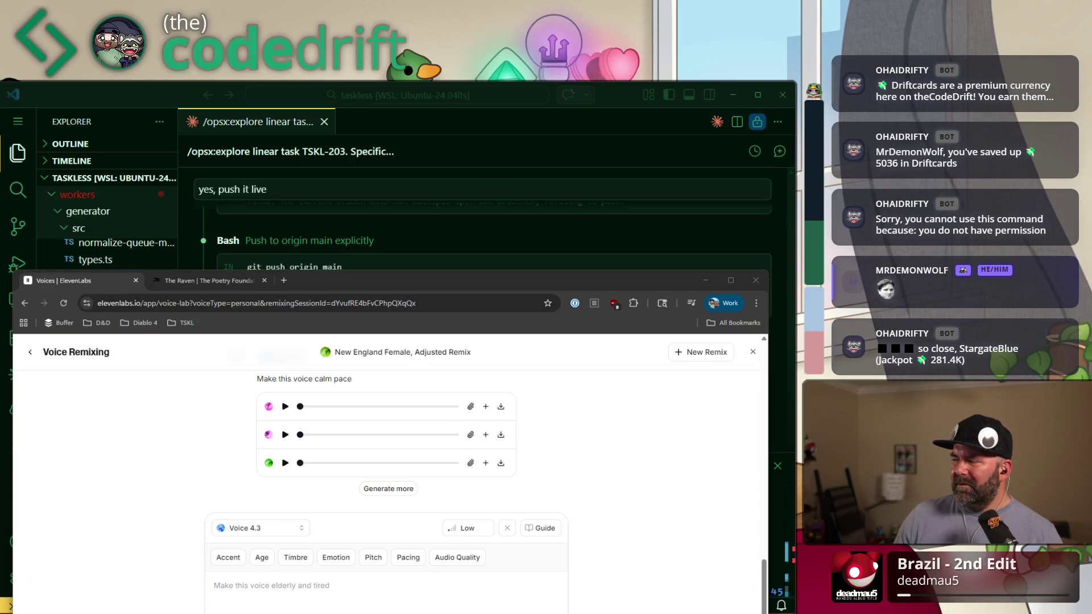
Step: Play and stop the first calm-pace preview, briefly trying the second
left_click(285, 407)
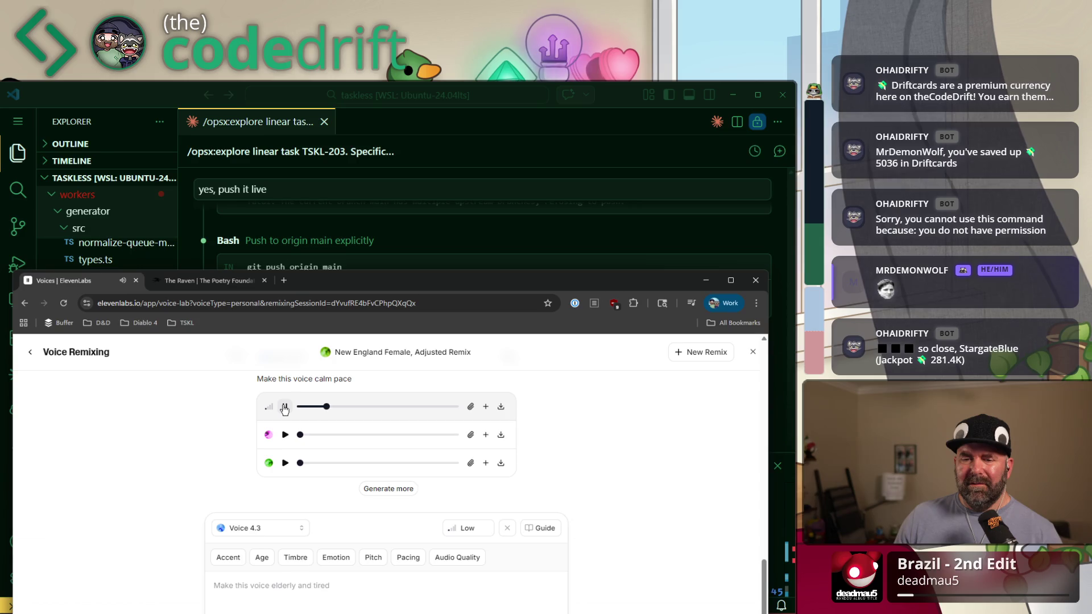
left_click(285, 435)
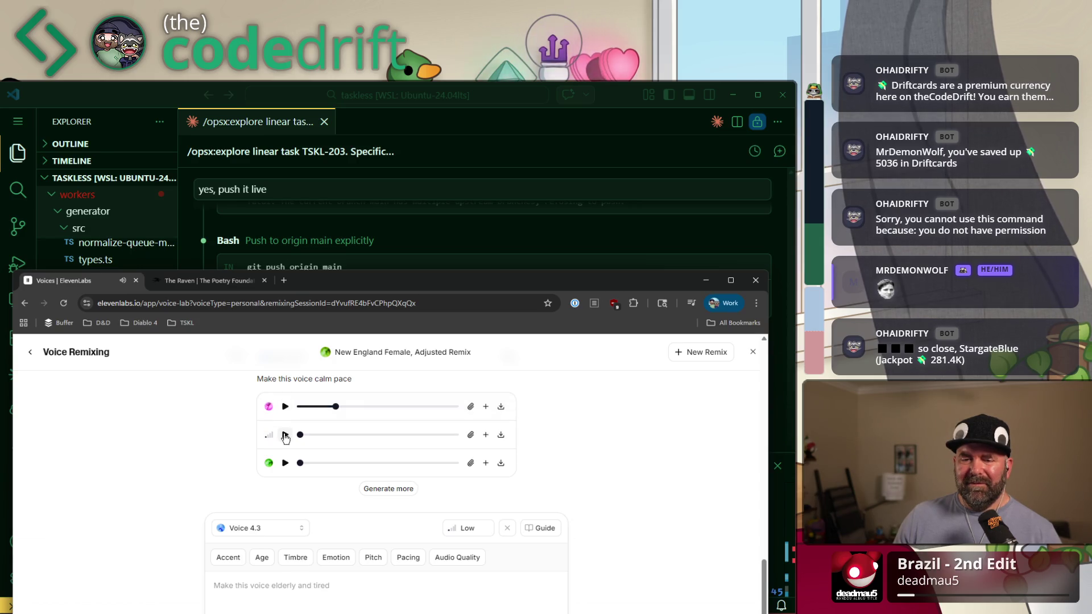
left_click(285, 407)
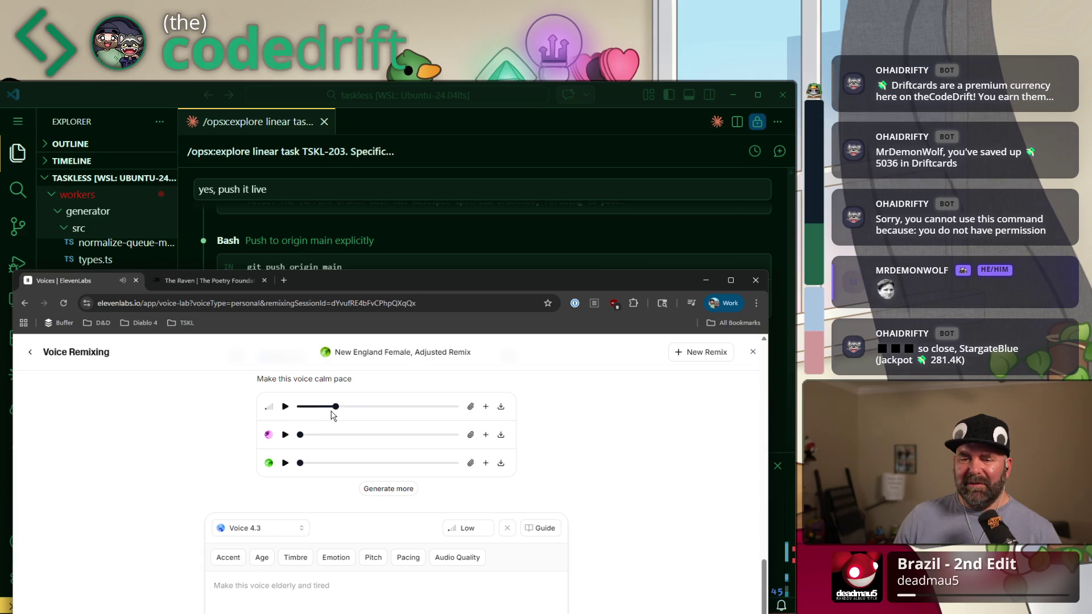
left_click(304, 412)
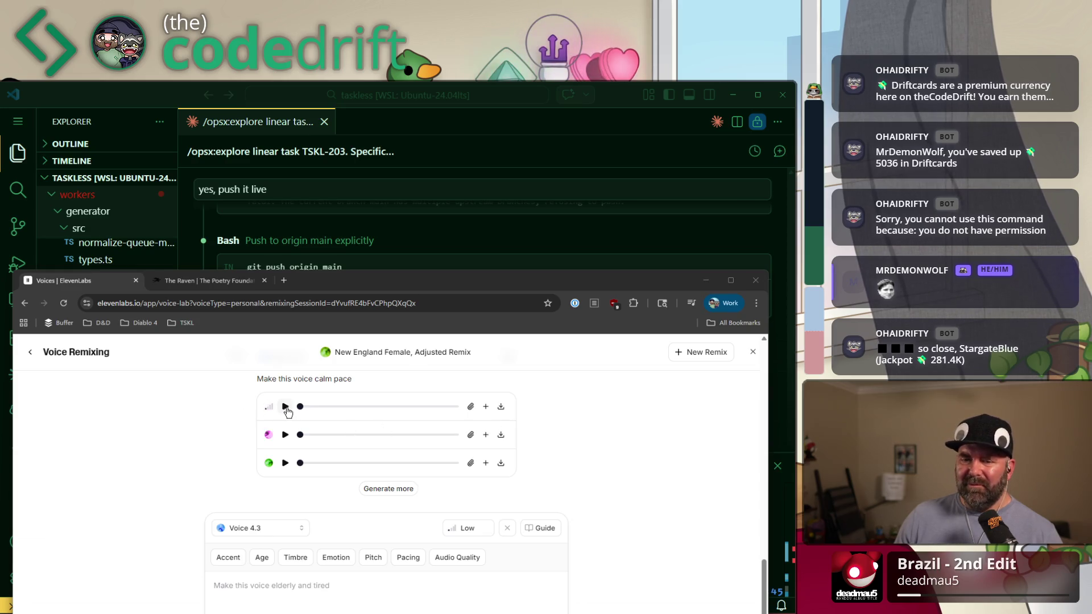
left_click(301, 417)
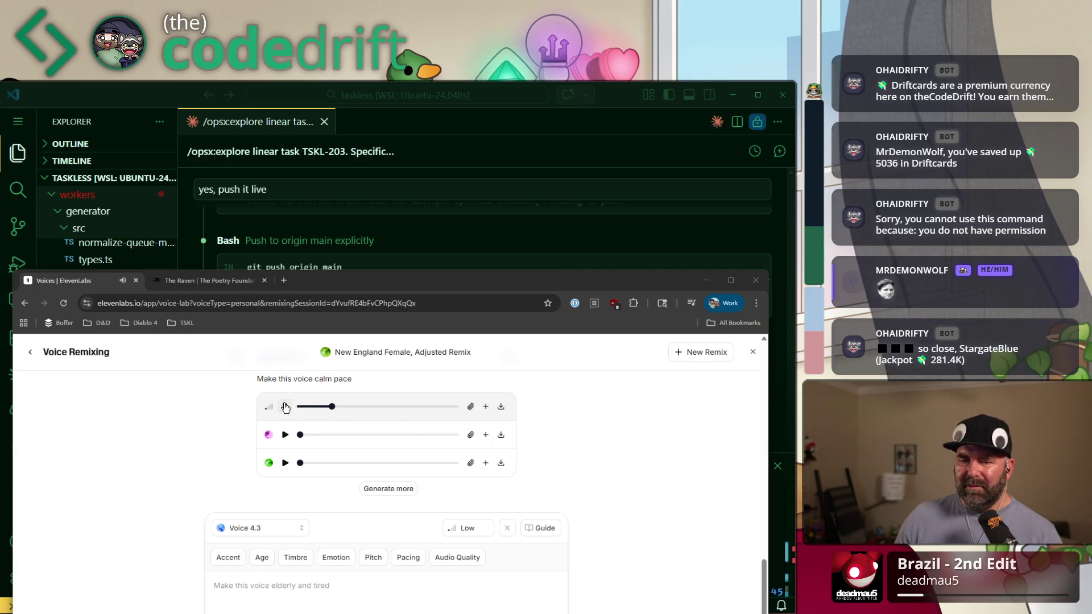
left_click(286, 406)
left_click(286, 406)
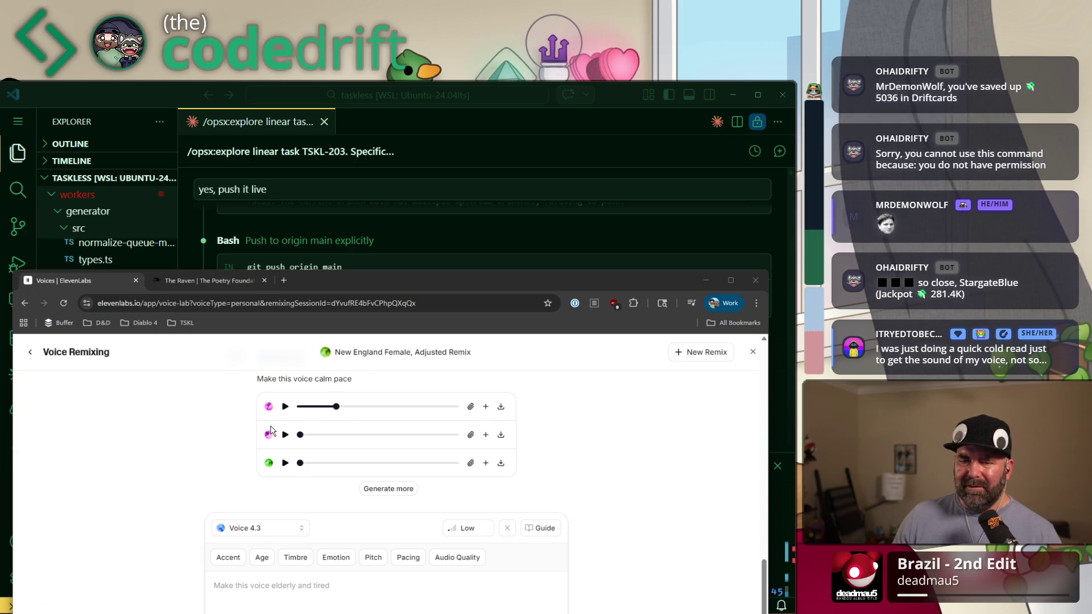
Step: Play the second and third calm-pace previews partway, stopping each
left_click(285, 435)
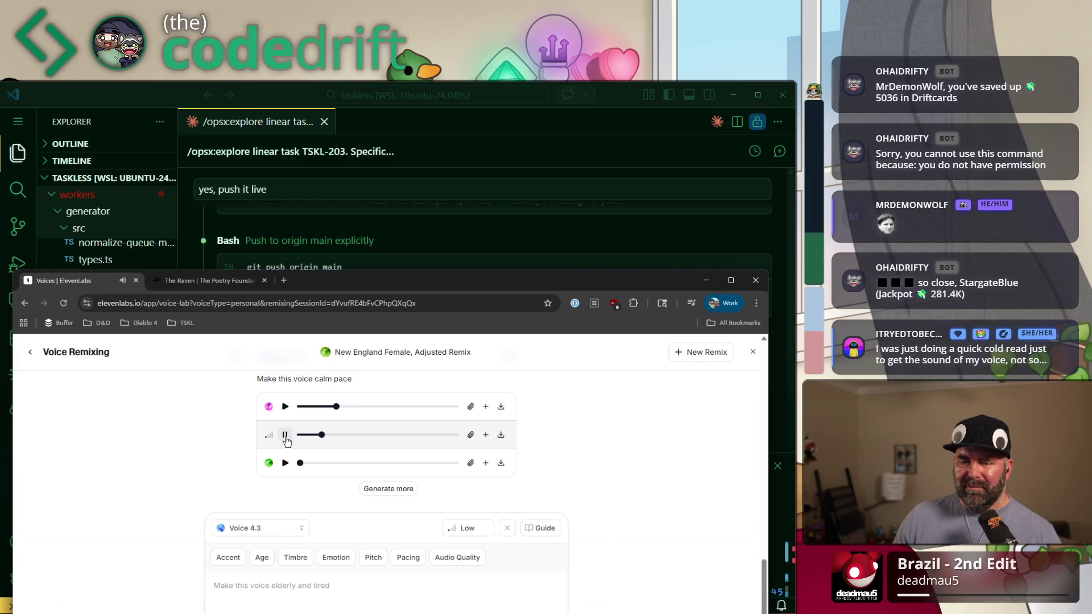
left_click(285, 435)
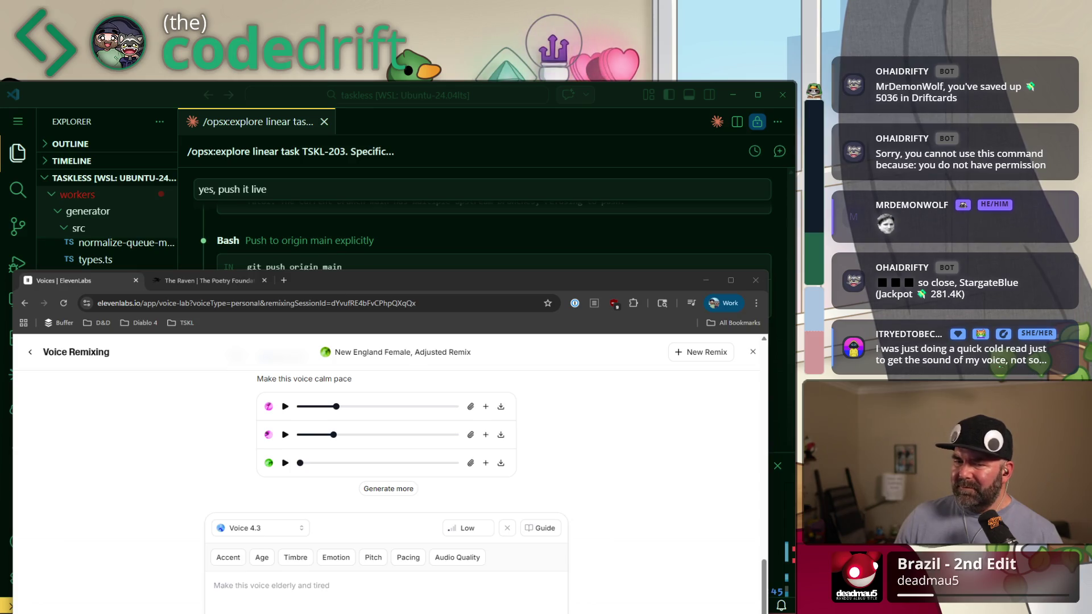
left_click(283, 463)
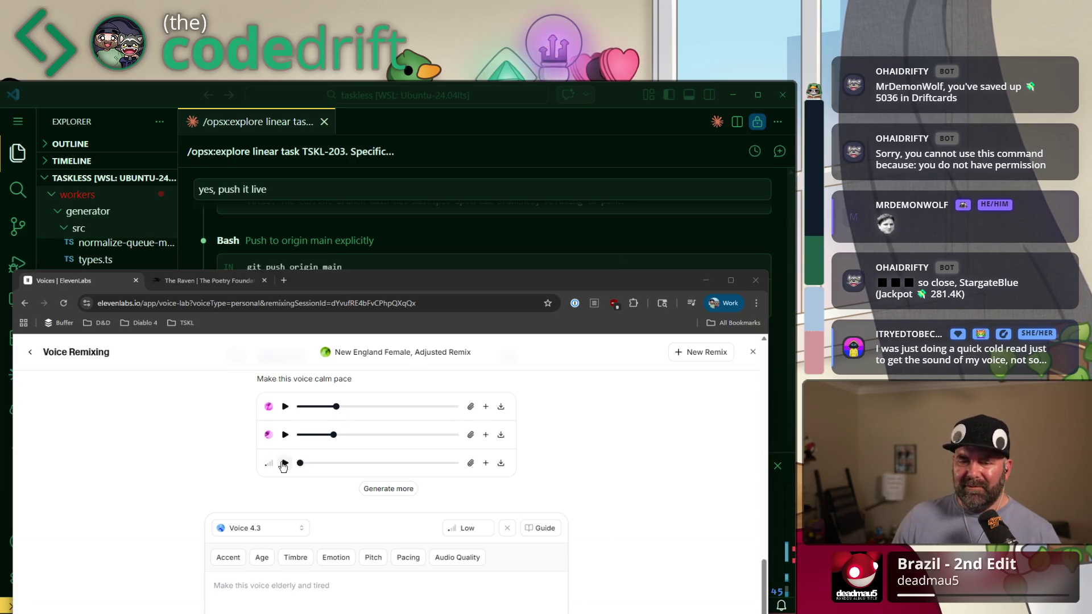
left_click(284, 463)
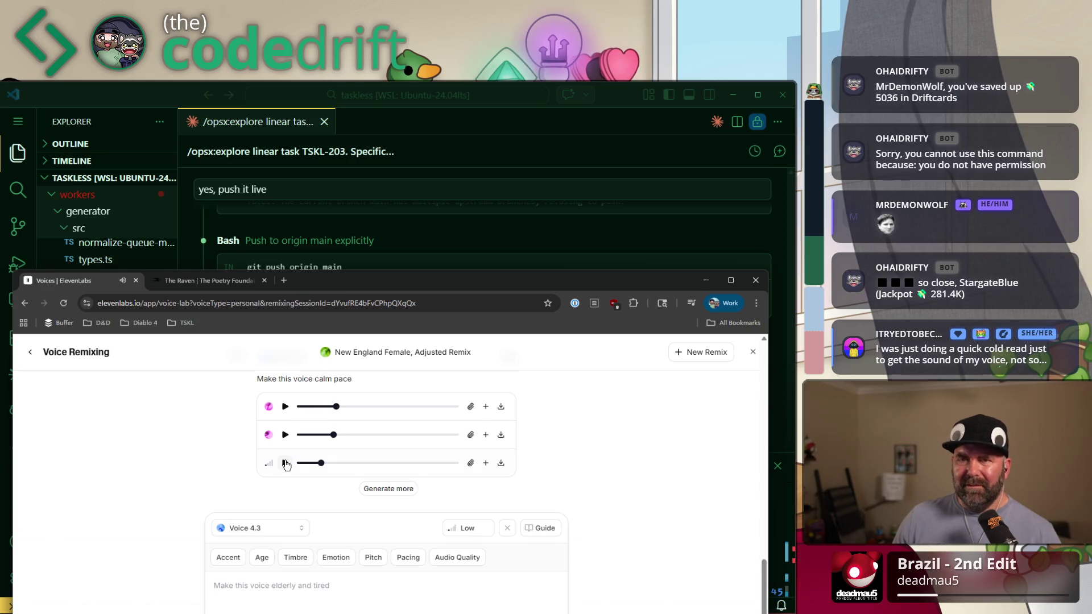
left_click(286, 465)
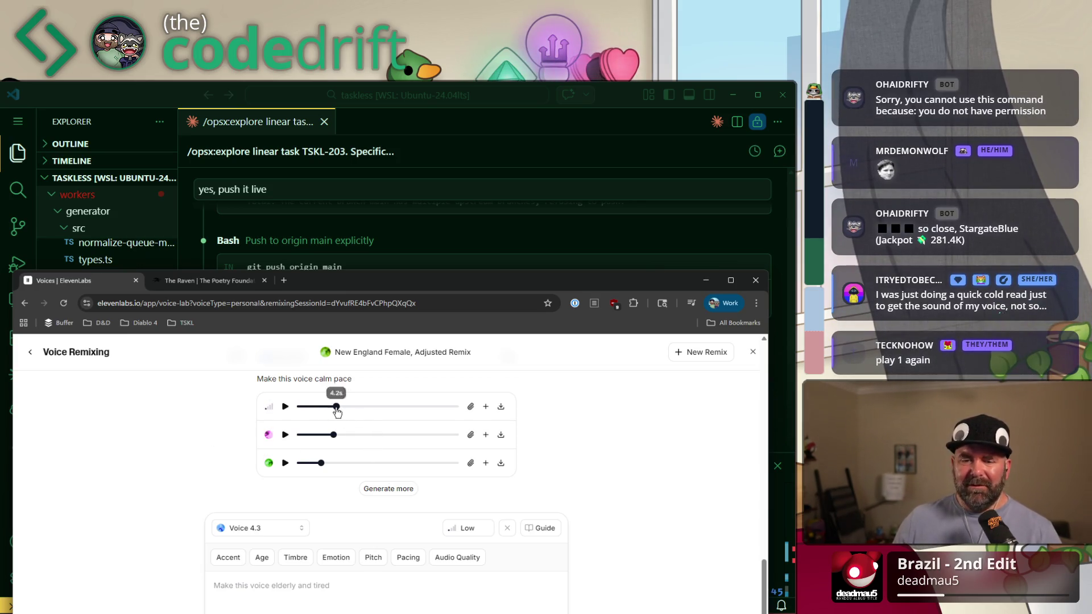
Step: Rewind and replay the first preview, then reset all three previews to 0.0s
left_click_drag(336, 407, 254, 406)
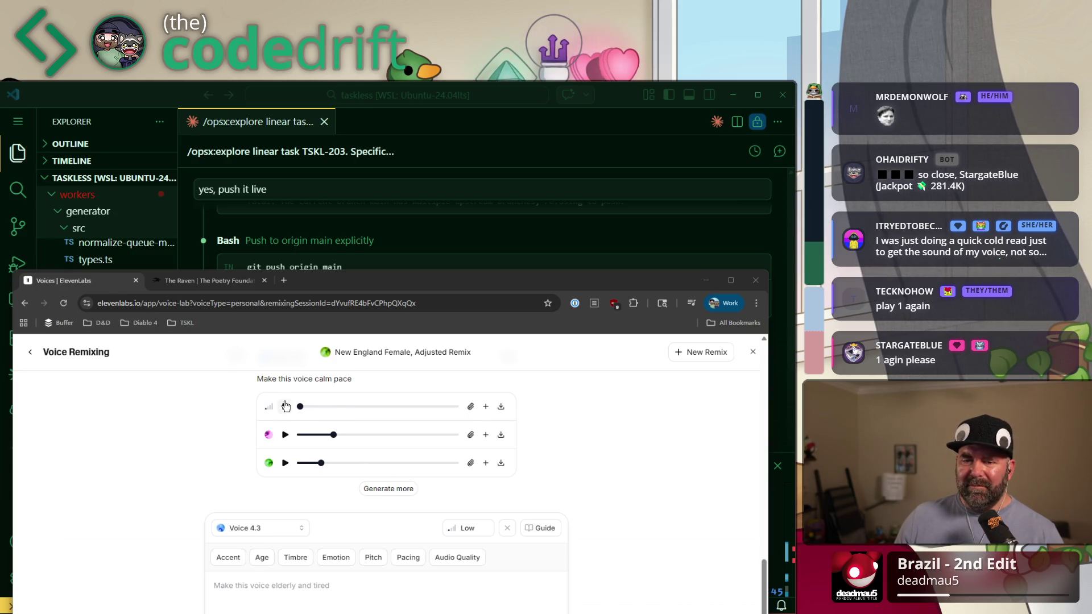
left_click(286, 406)
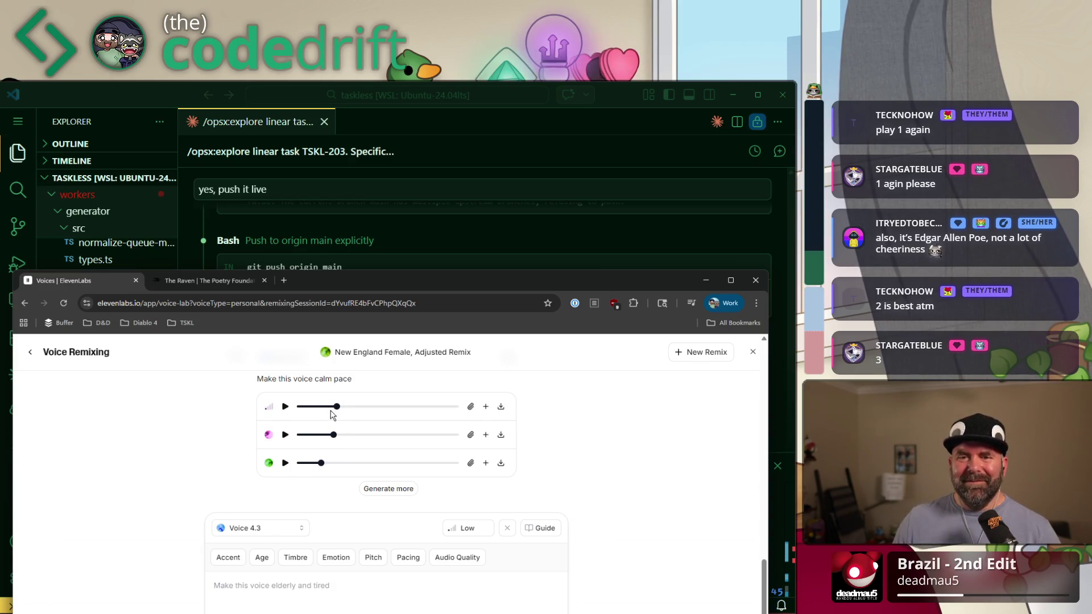
left_click_drag(339, 410, 268, 409)
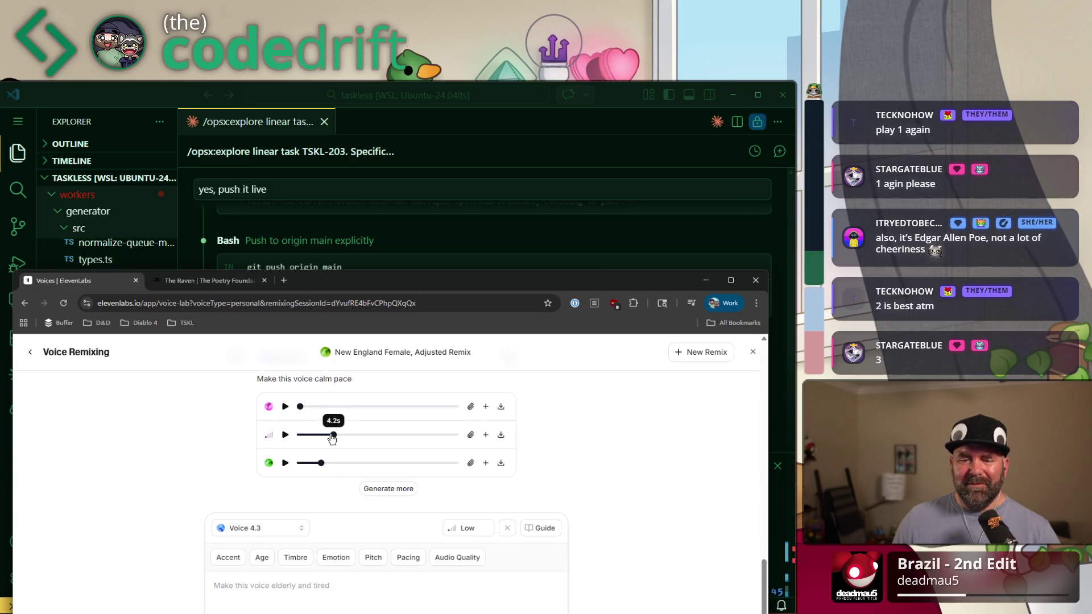
left_click_drag(333, 434, 251, 439)
left_click_drag(321, 463, 268, 464)
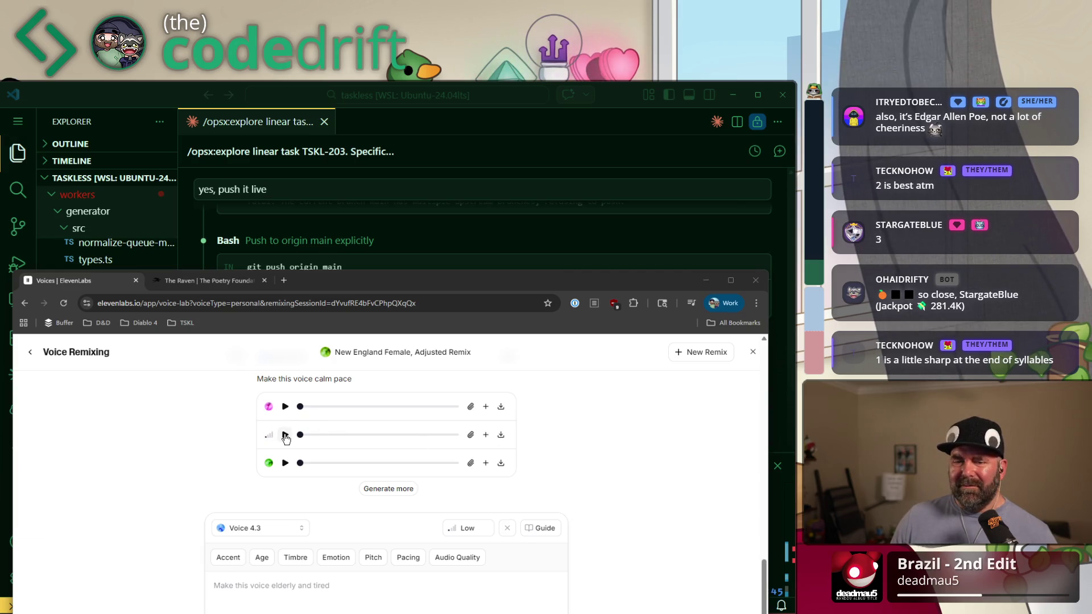
Step: Replay the second and third calm-pace previews partway, stopping each
left_click(285, 435)
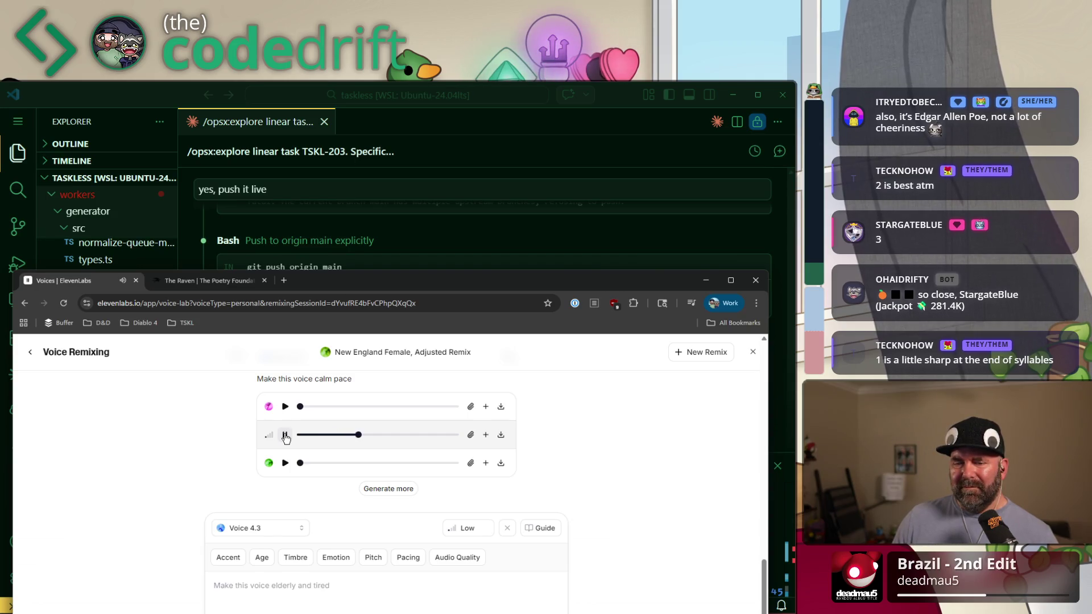
left_click(286, 436)
left_click(286, 463)
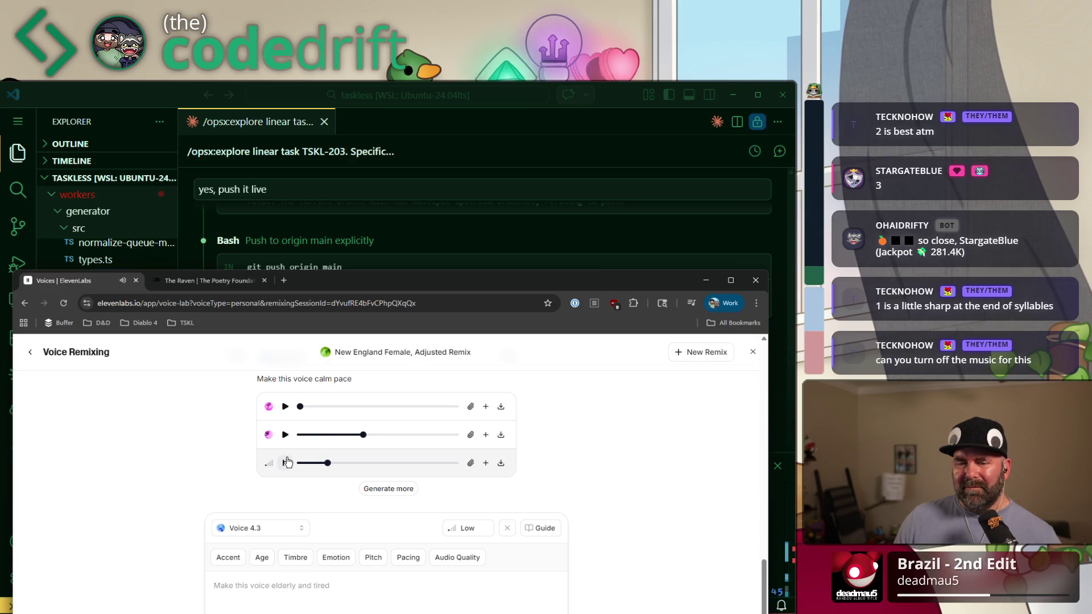
left_click(287, 462)
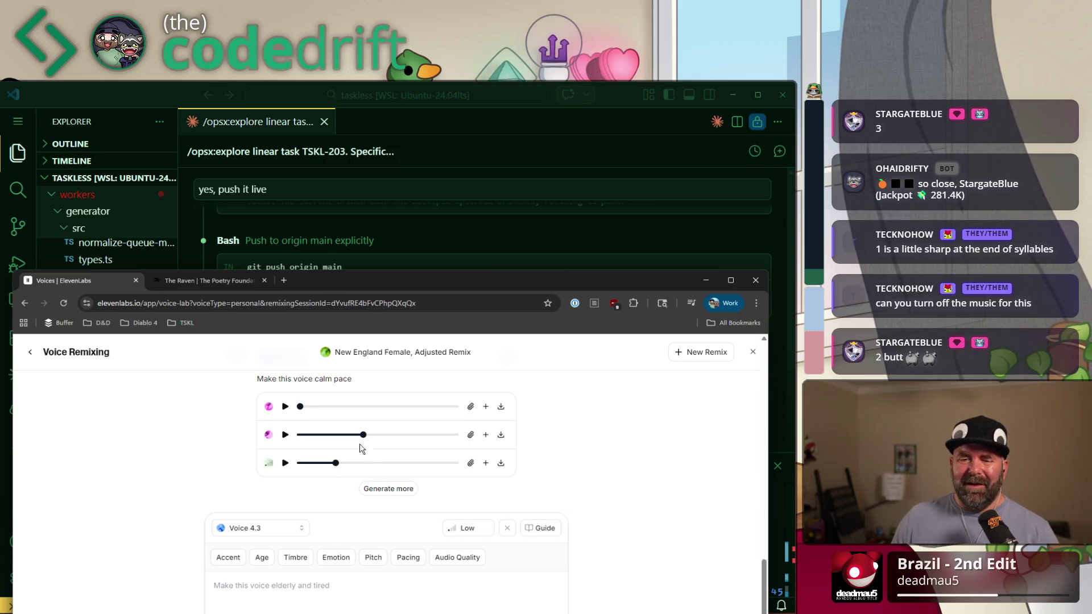
mouse_move(359, 438)
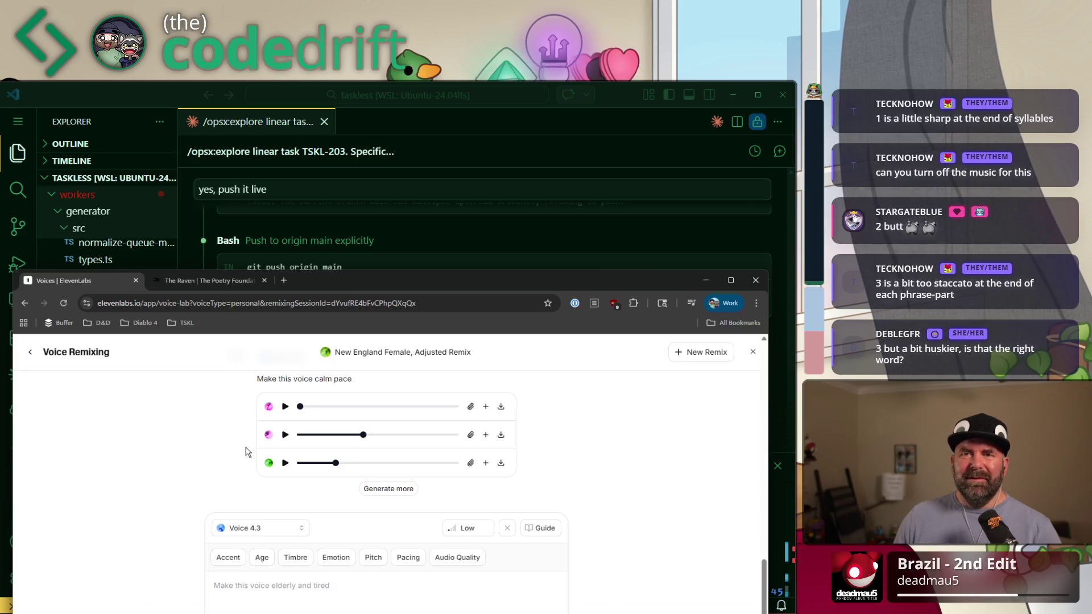
mouse_move(336, 466)
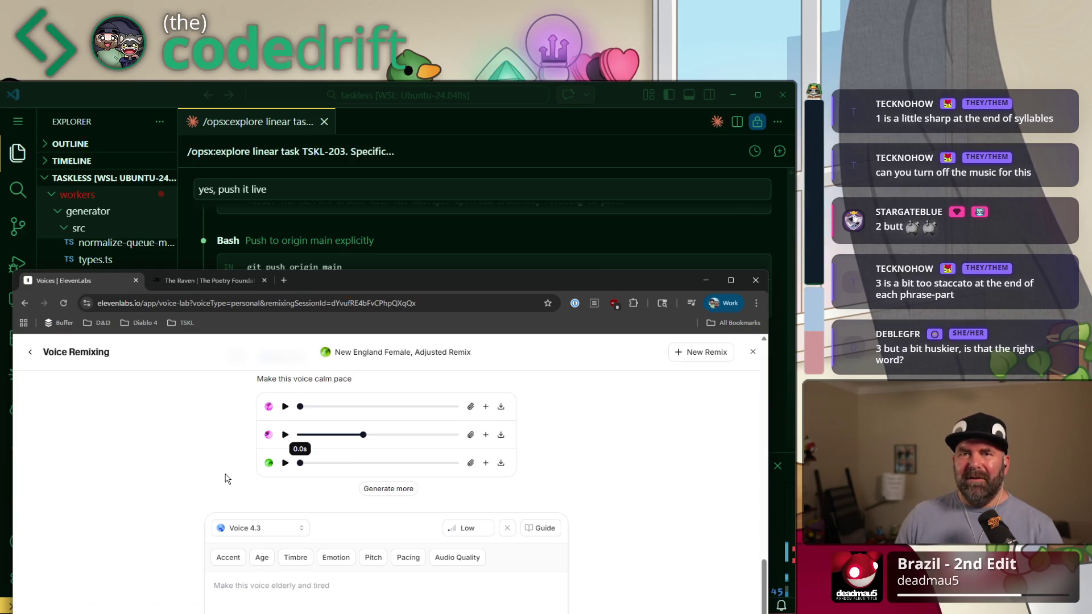
Step: Browse the pitch and timbre descriptors, then use Voice 5.3 as the remix reference
left_click(372, 558)
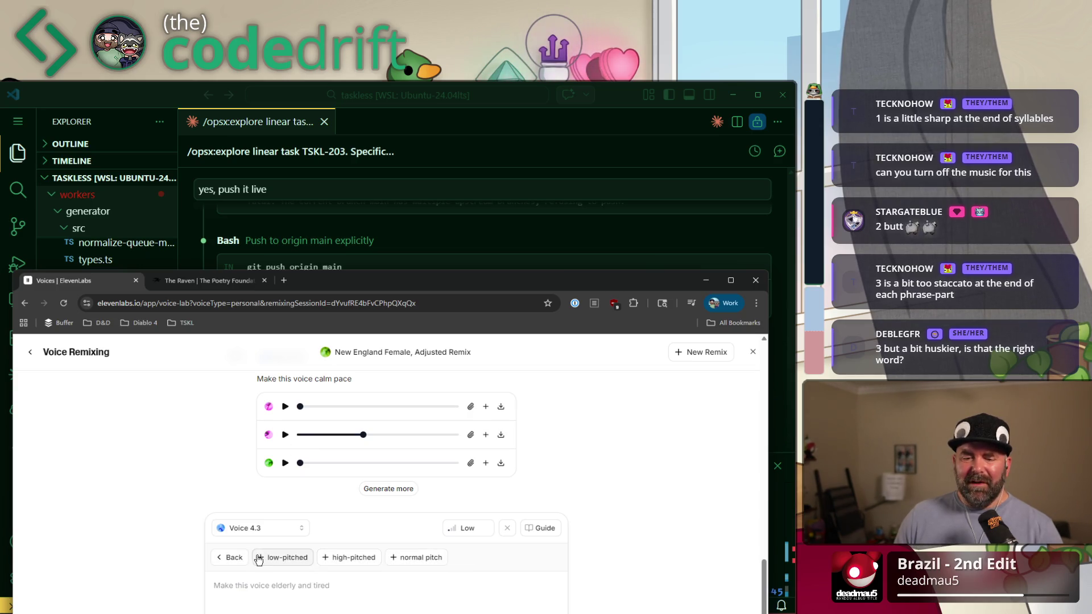
left_click(236, 558)
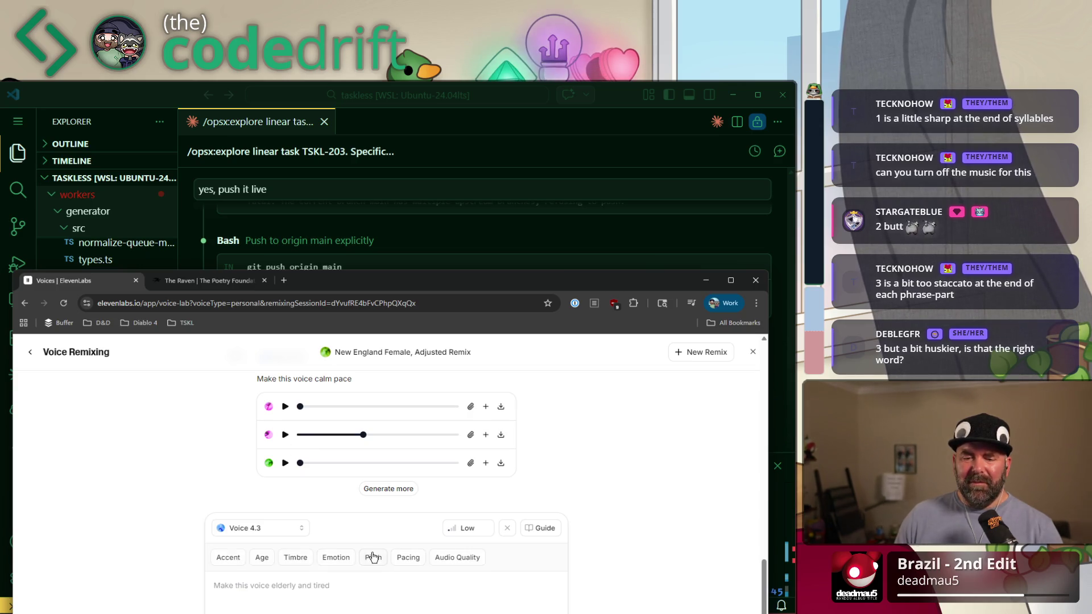
left_click(288, 563)
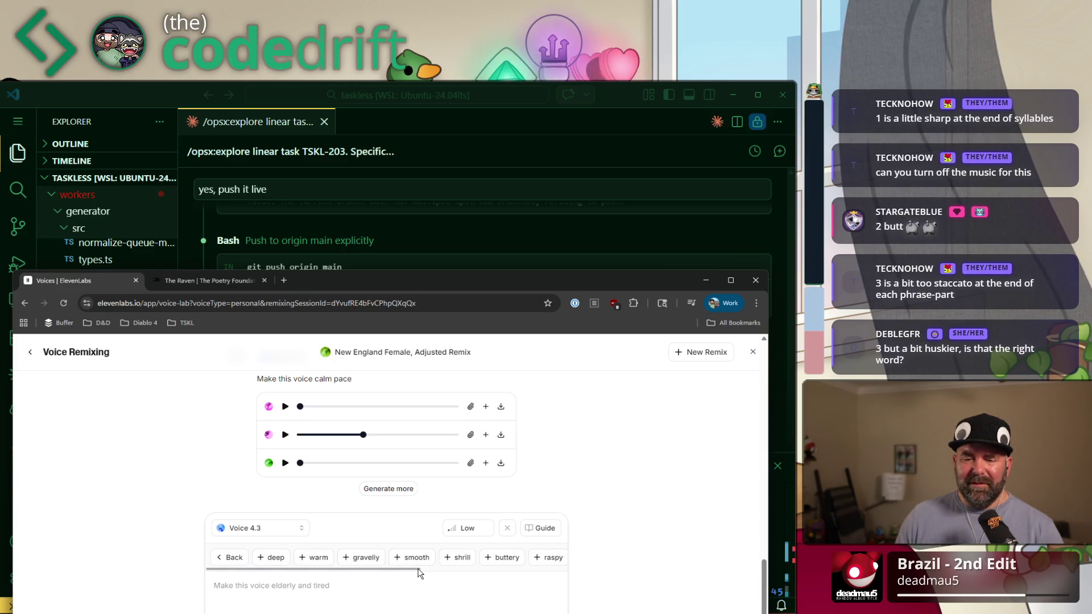
left_click_drag(425, 569, 583, 570)
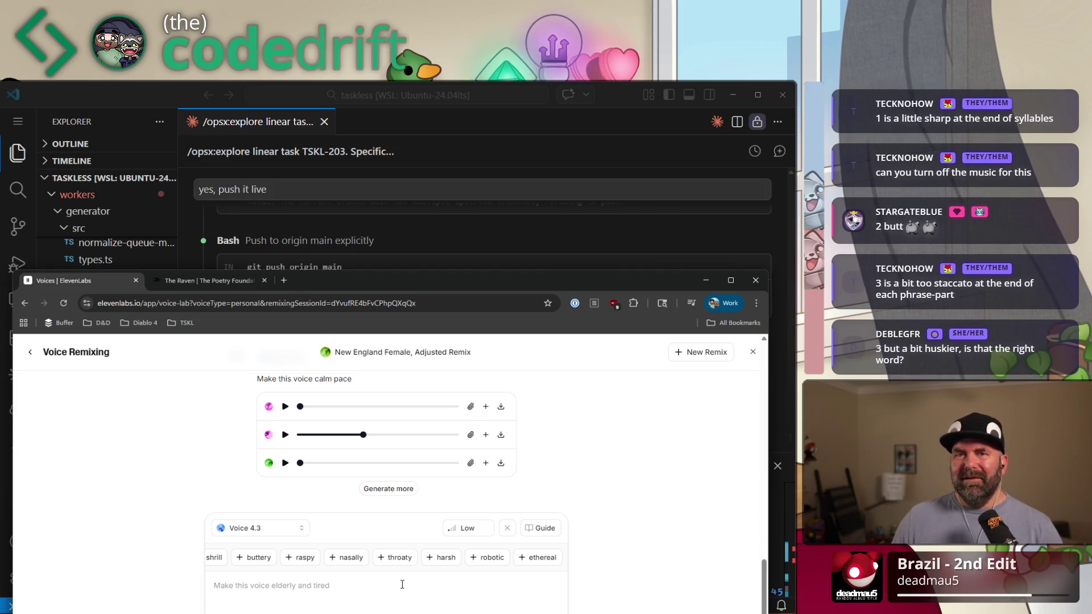
left_click(470, 464)
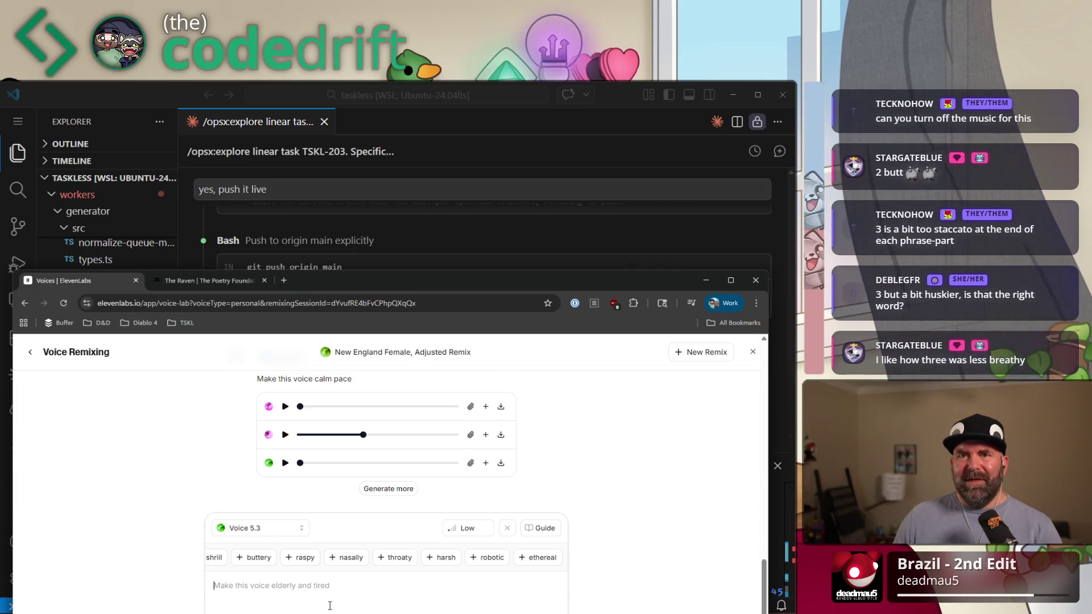
Step: Submit the remix prompt 'slightly husky, less sharp consonants' at Low prompt strength
left_click(316, 593)
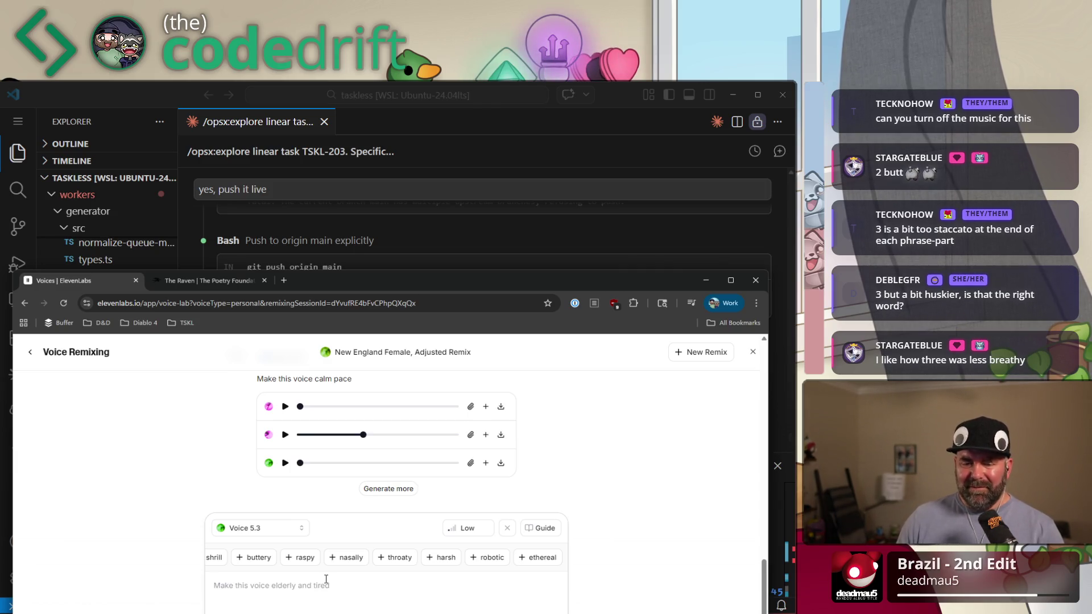
type("slig")
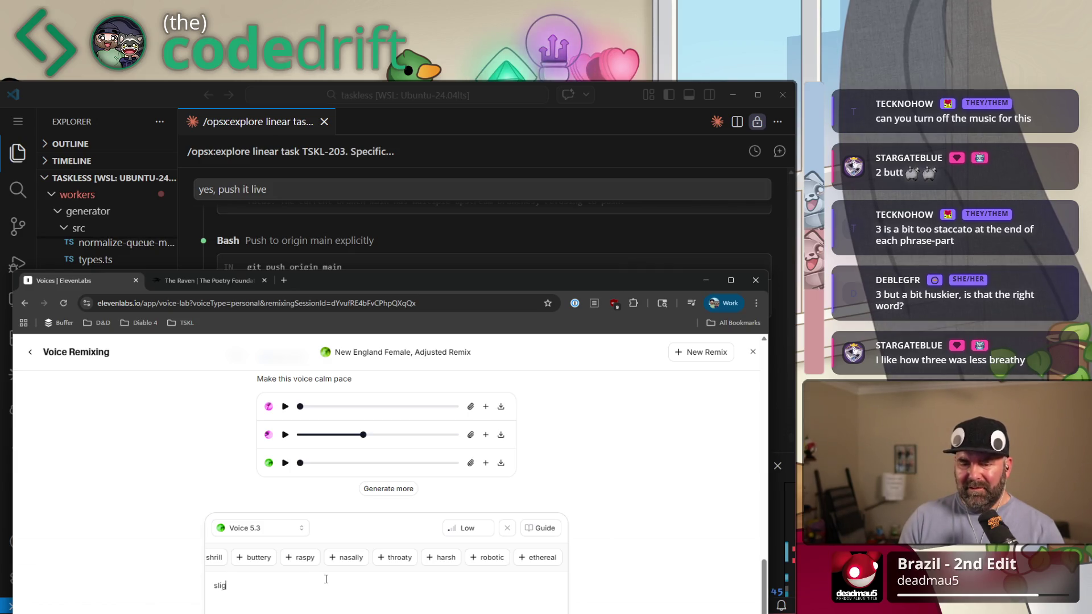
type("htly husk")
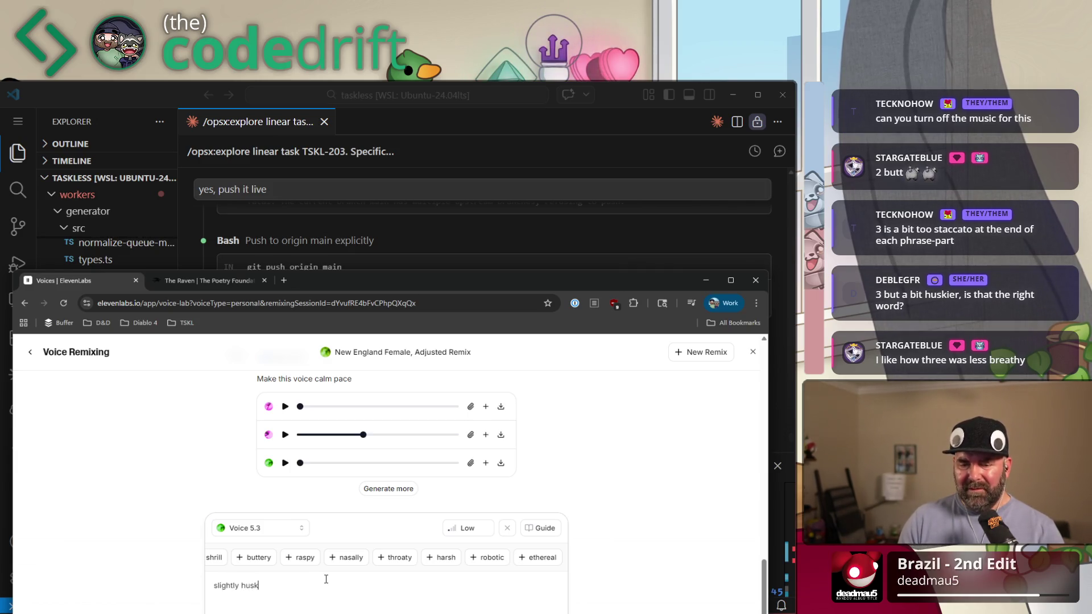
type("y, ")
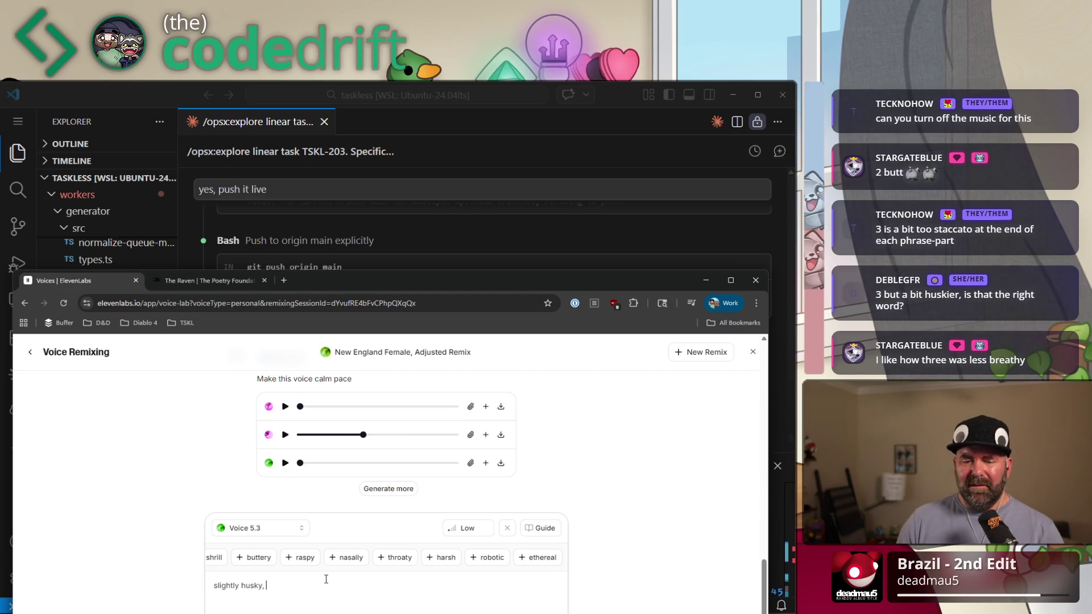
type("less sharp consonants")
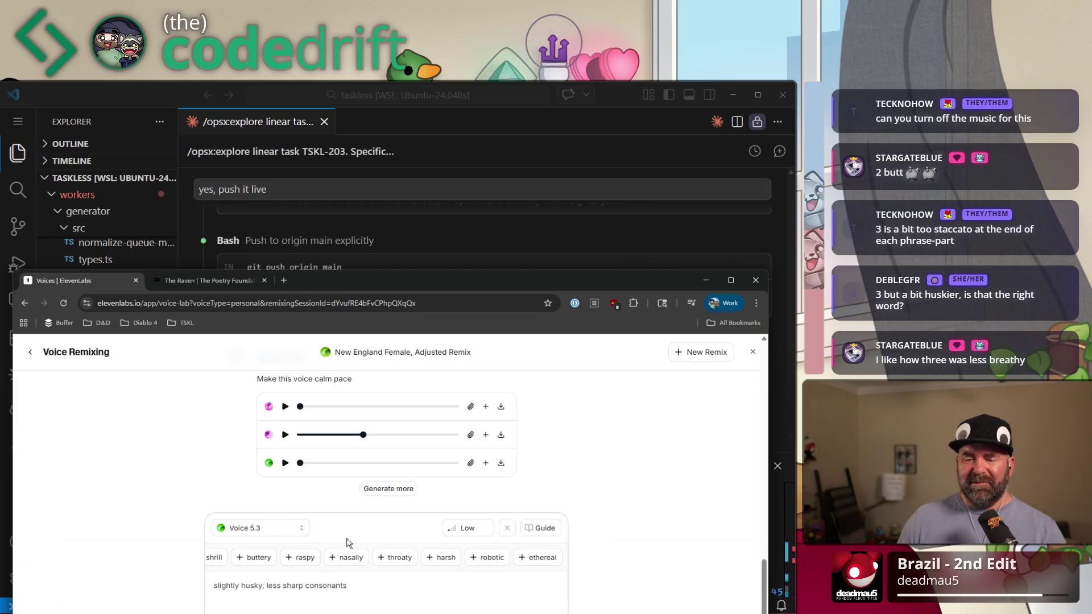
left_click(472, 529)
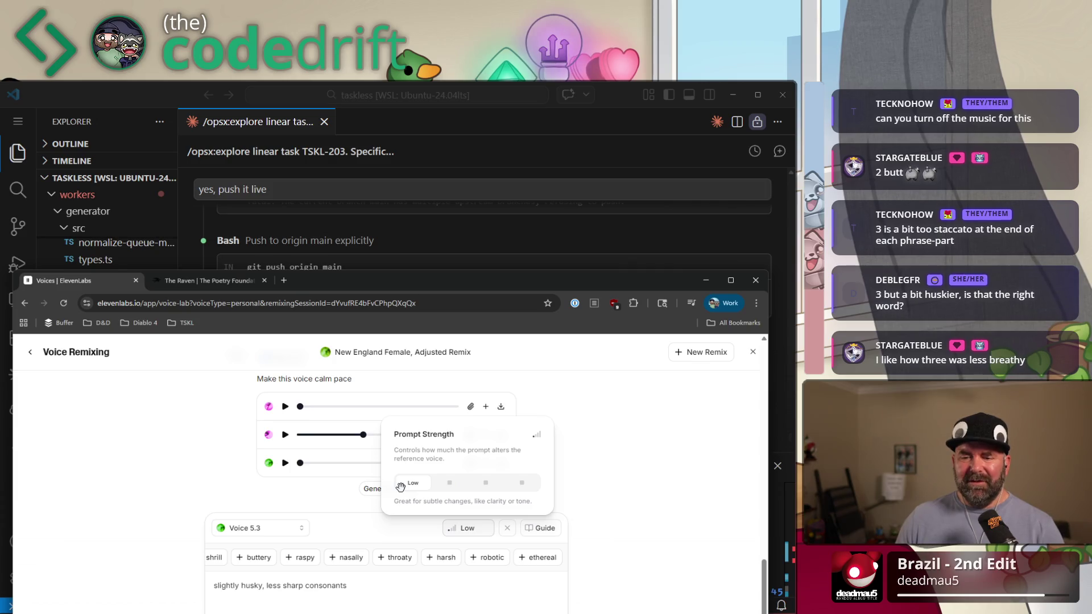
left_click(530, 491)
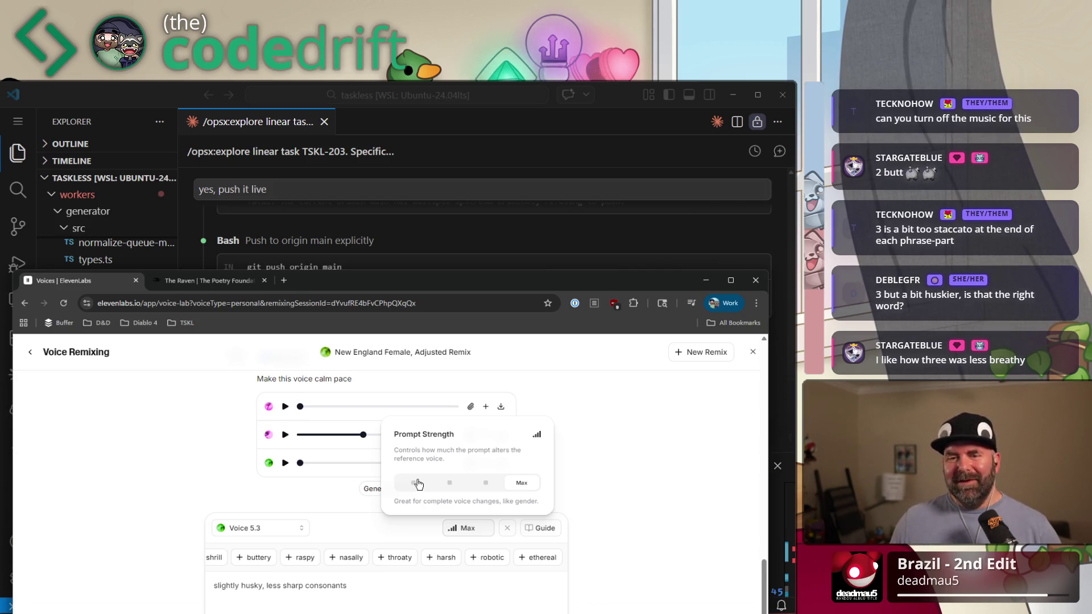
left_click(417, 483)
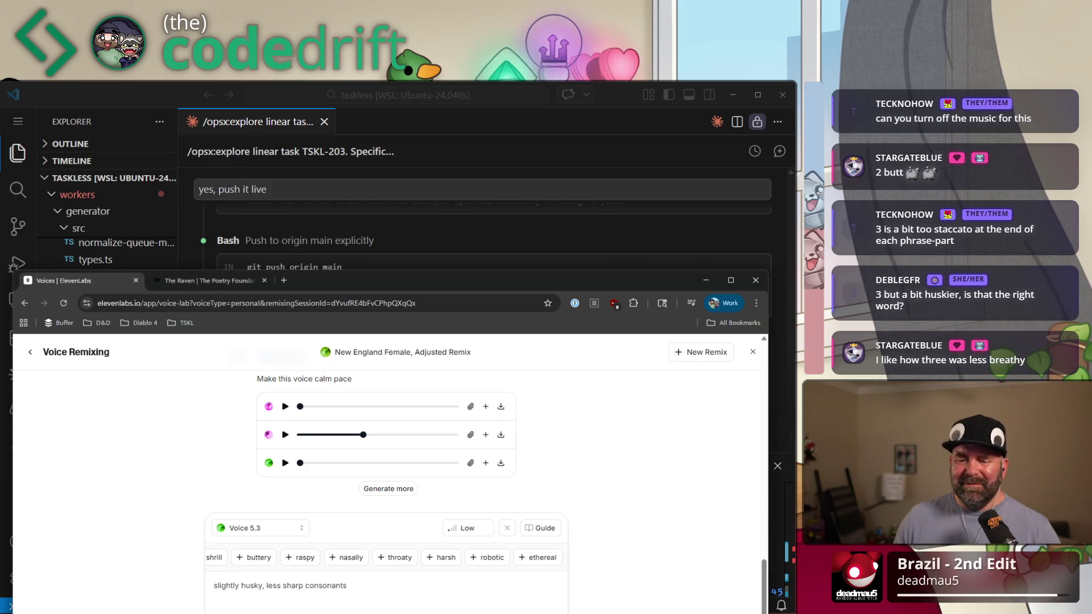
key("Return")
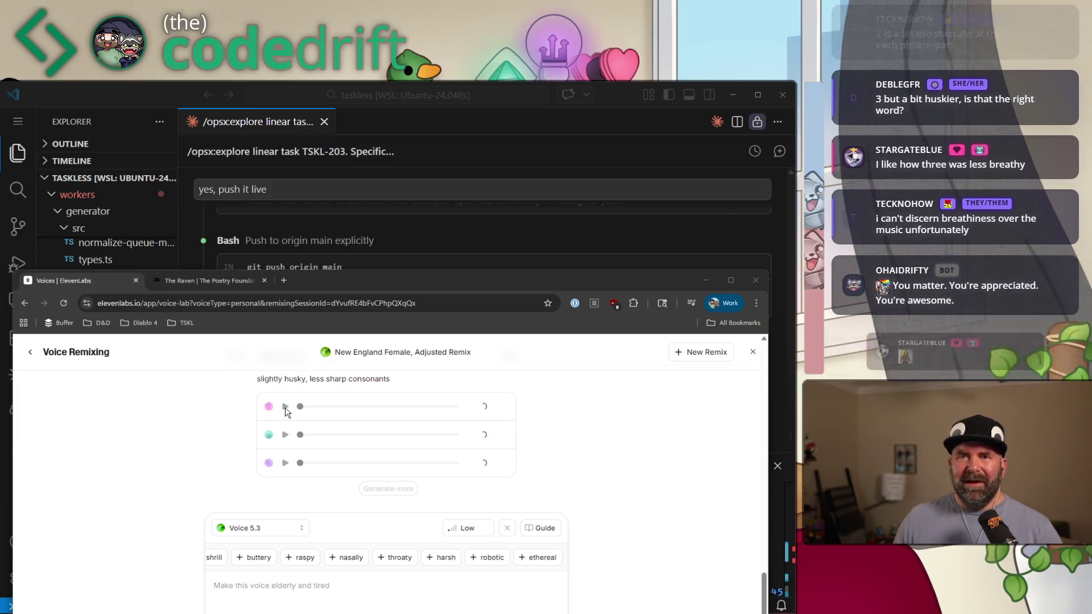
Step: Play the first husky preview, stop and replay it, then play the second preview
left_click(286, 407)
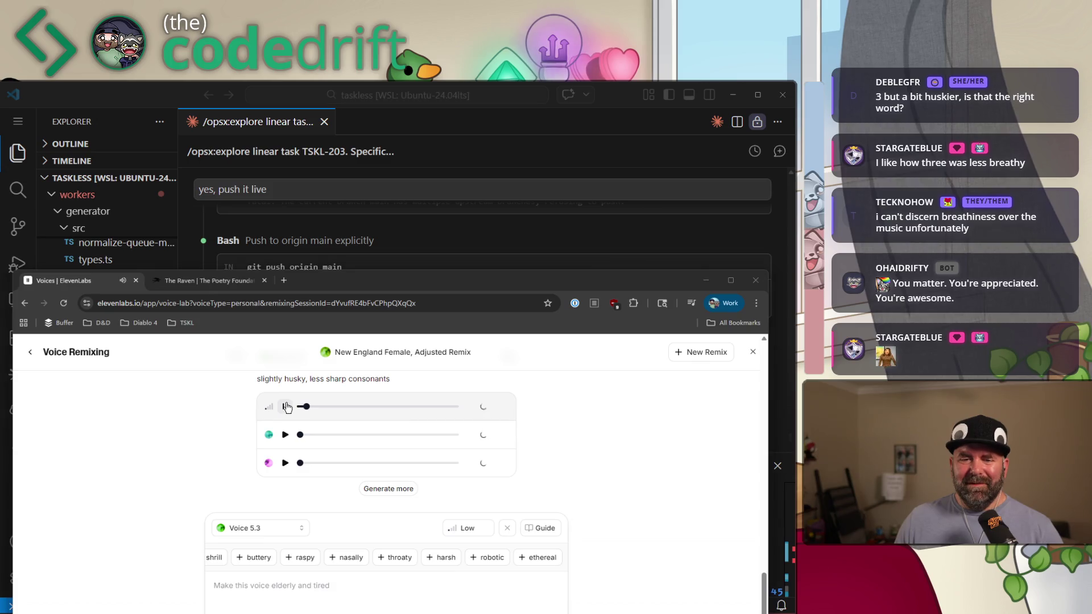
left_click(304, 407)
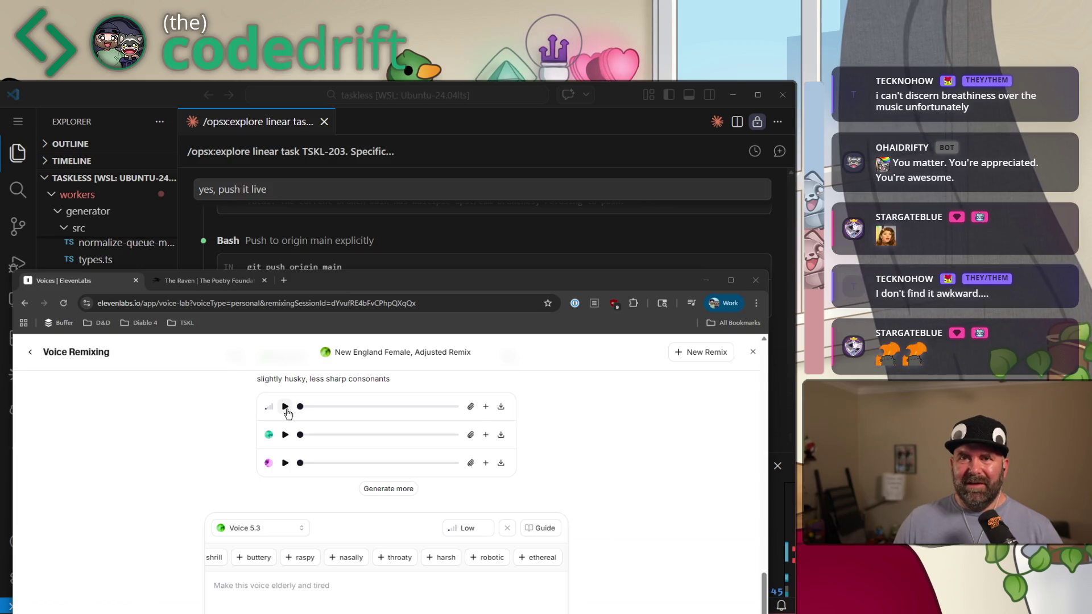
left_click(286, 406)
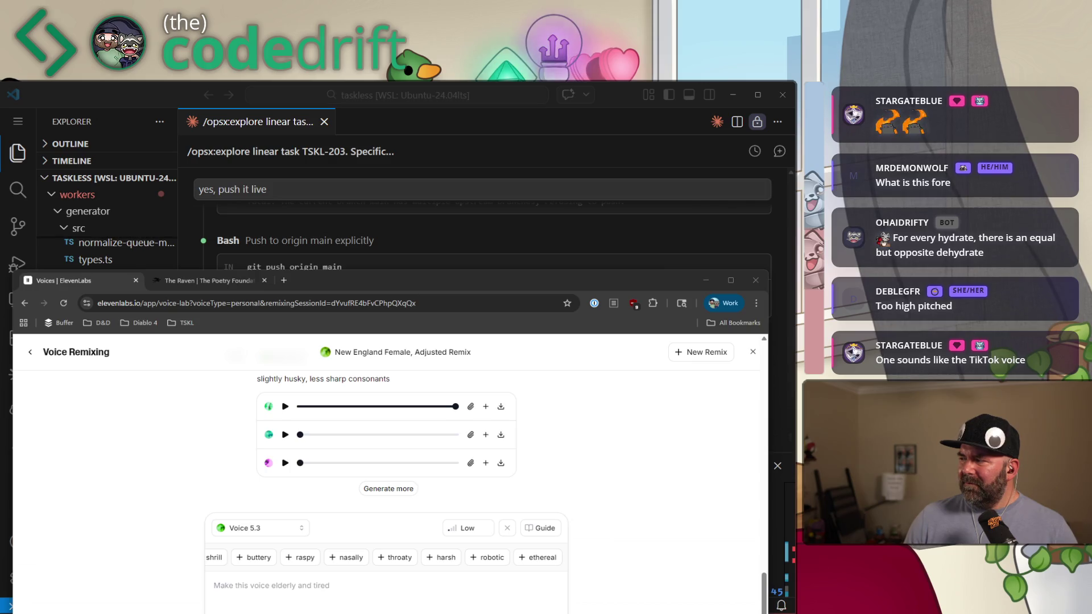
left_click(285, 435)
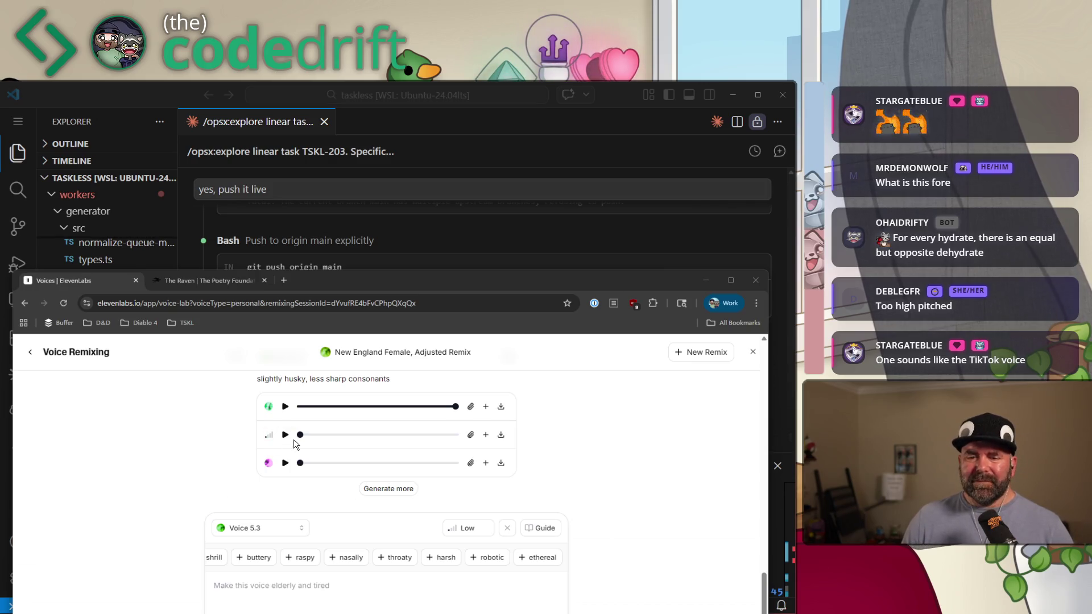
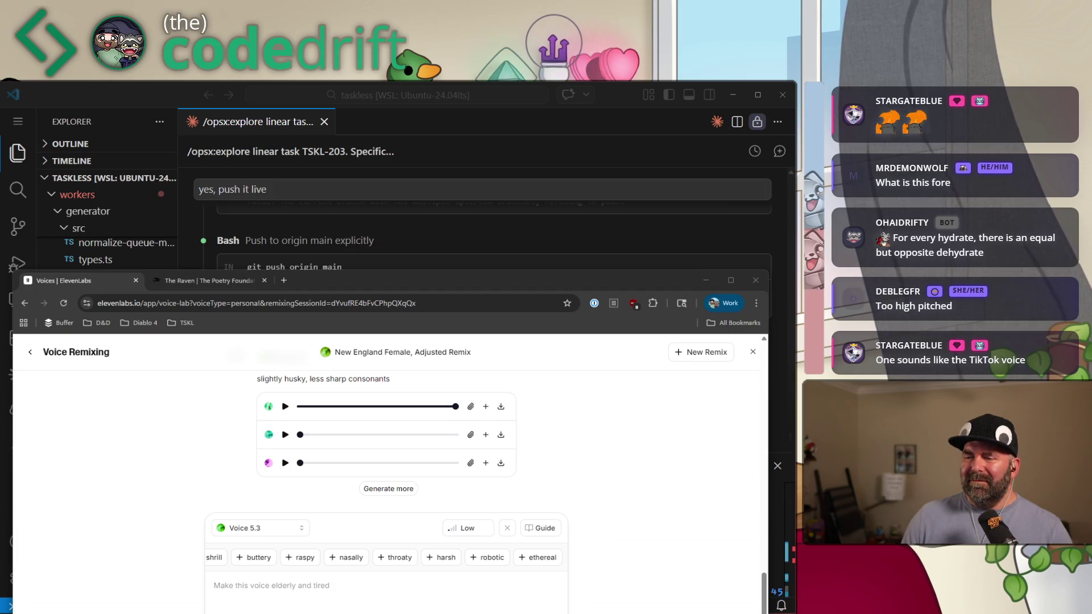
Step: Audition the second and third husky remix samples, then make the third one the remix base
left_click(286, 435)
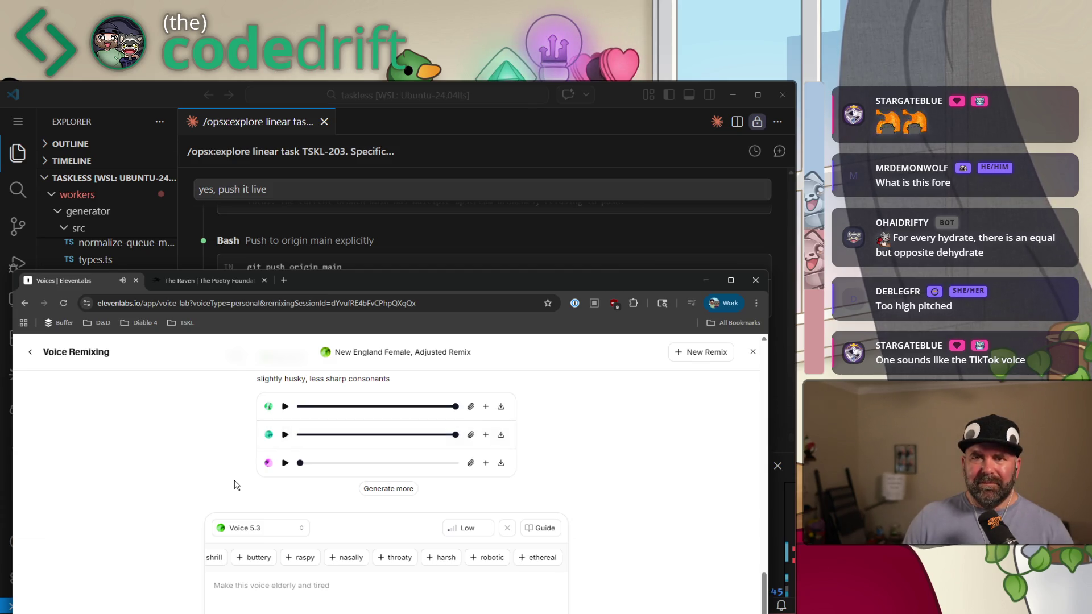
left_click(285, 468)
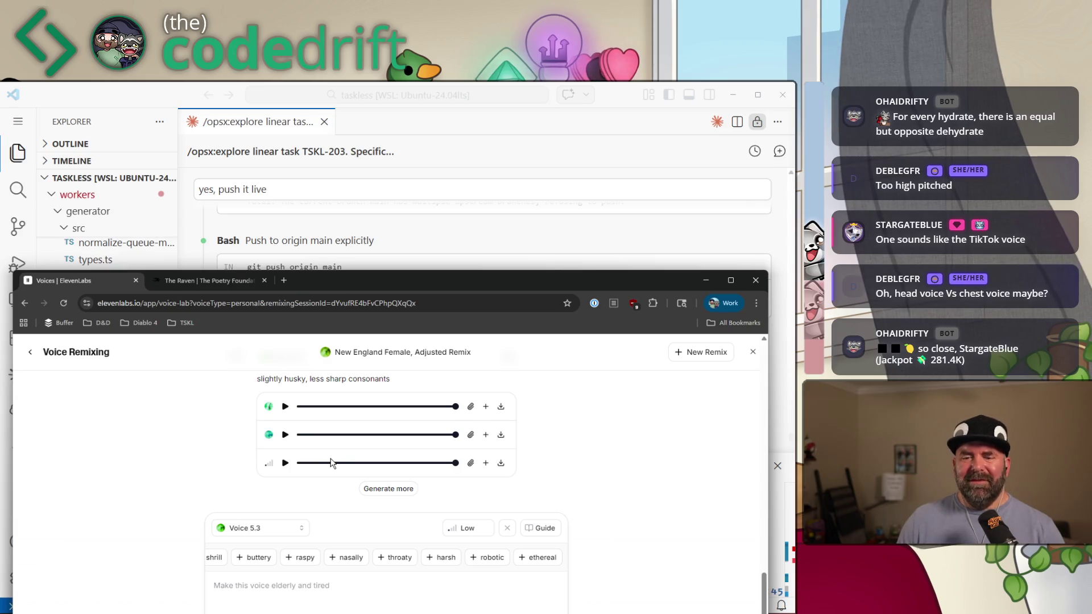
left_click(352, 463)
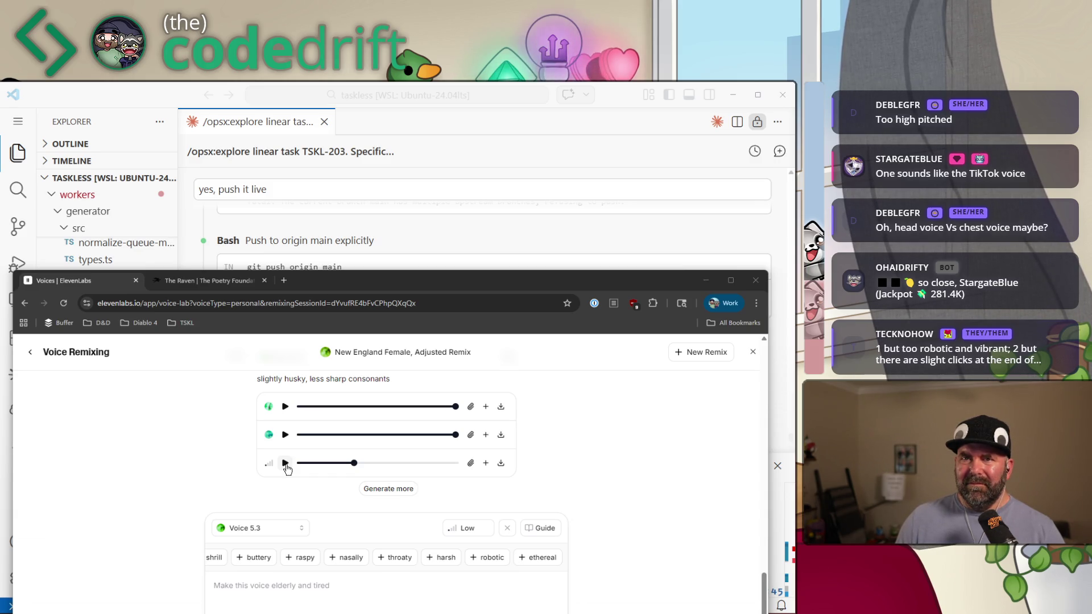
left_click(285, 463)
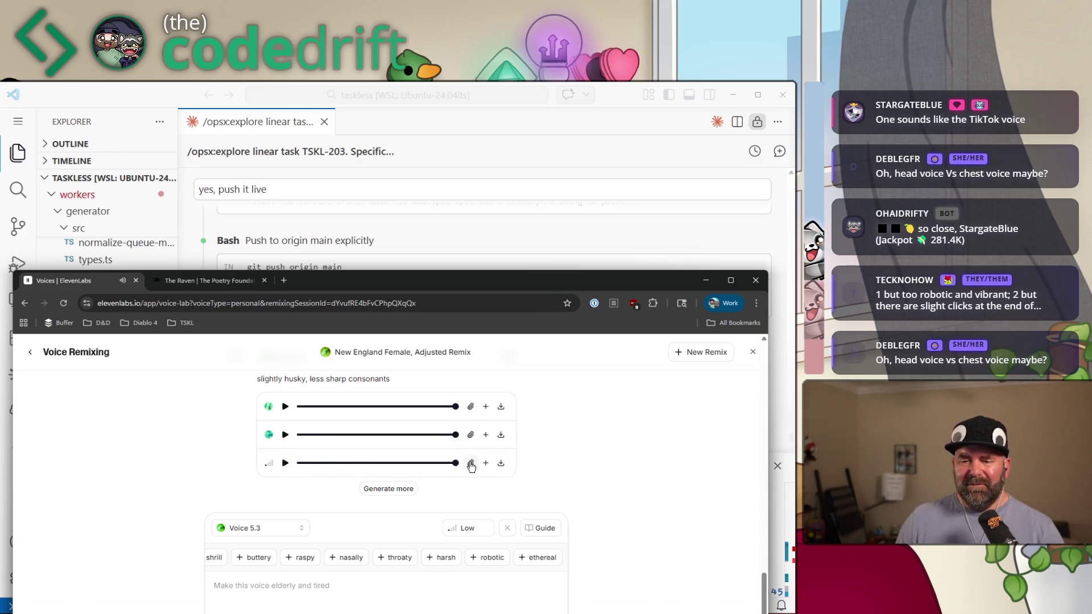
left_click(471, 463)
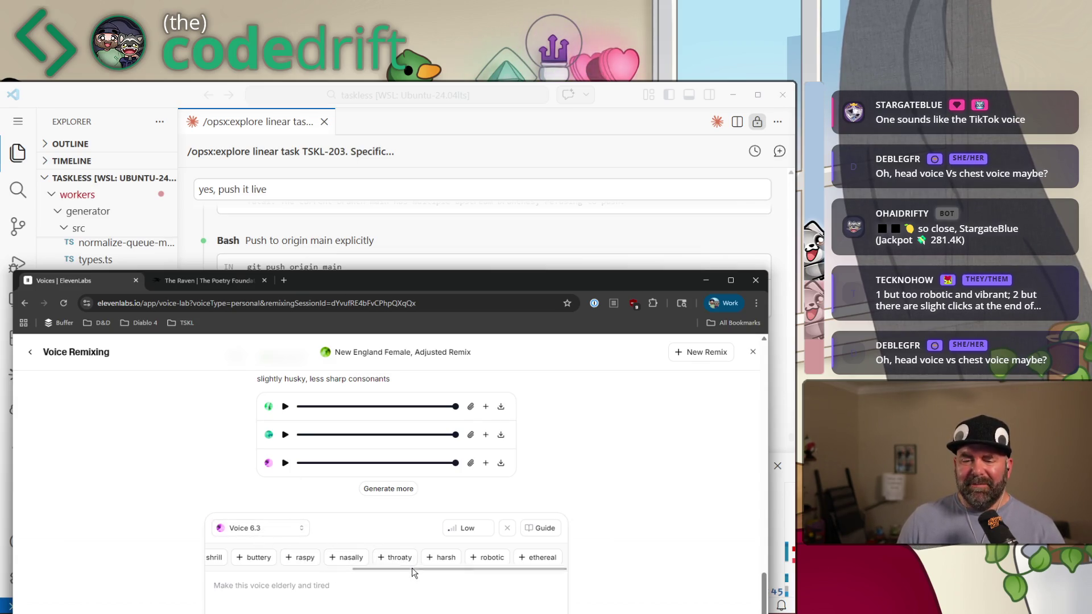
Step: Request a low-pitched, 'lower-pitched and more rounded' remix and generate new samples
left_click_drag(416, 575, 256, 572)
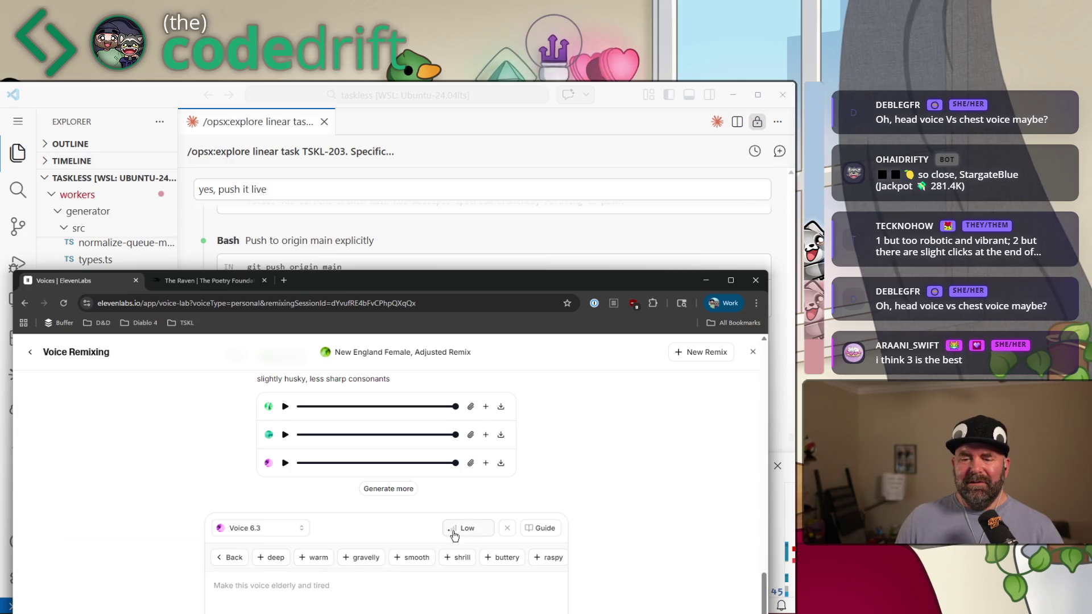
left_click(232, 556)
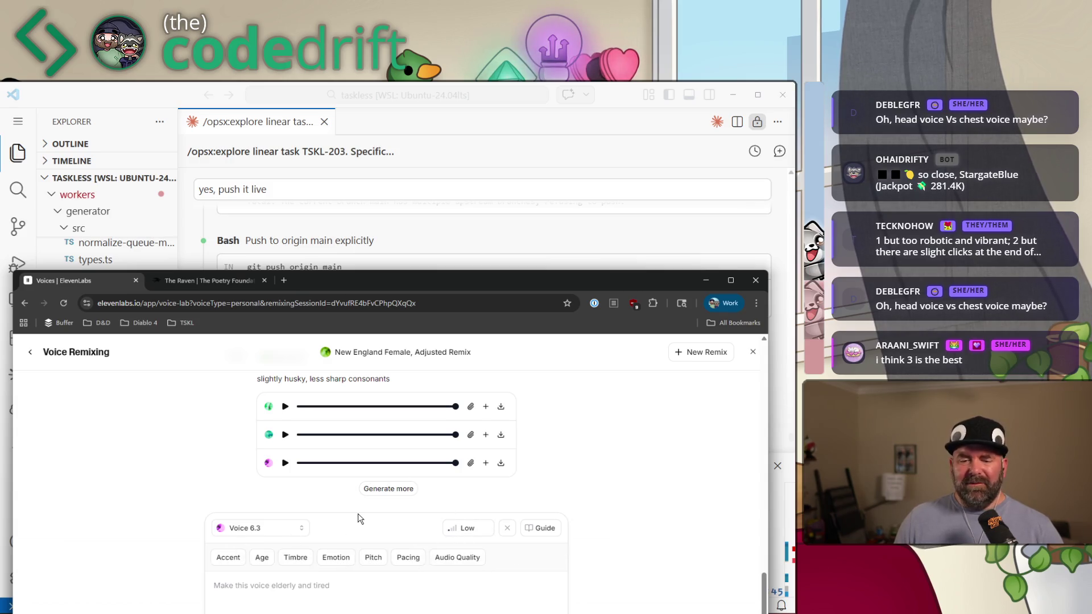
left_click(373, 558)
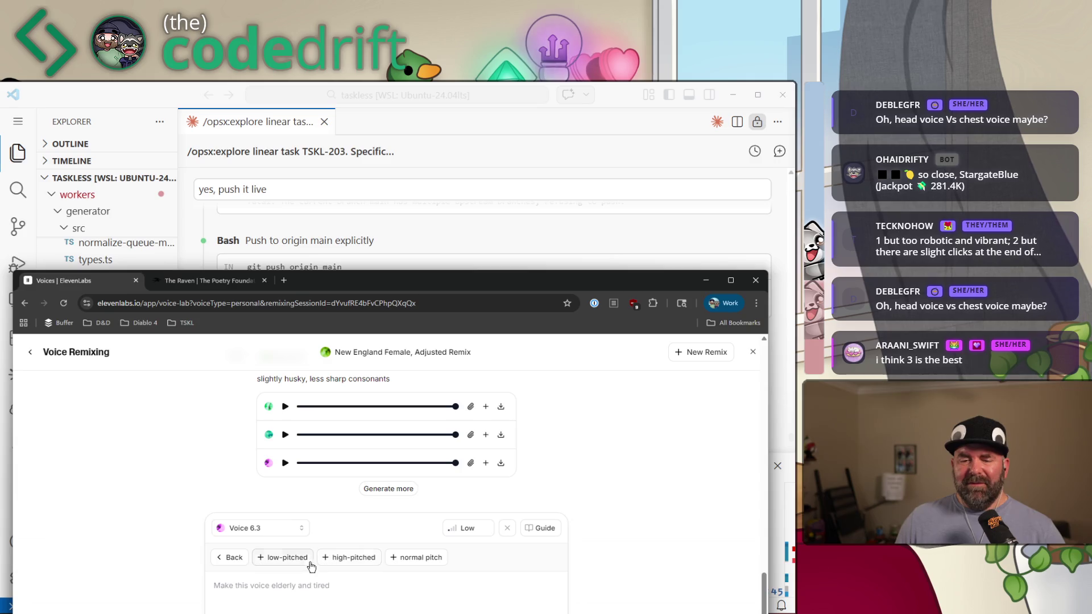
left_click(284, 558)
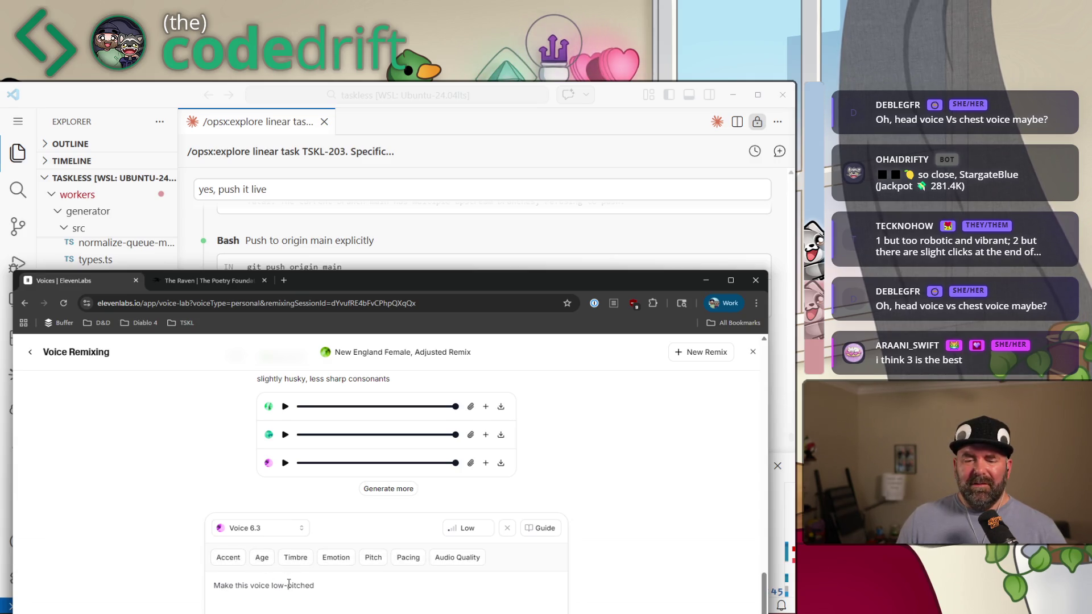
type("er-pitched")
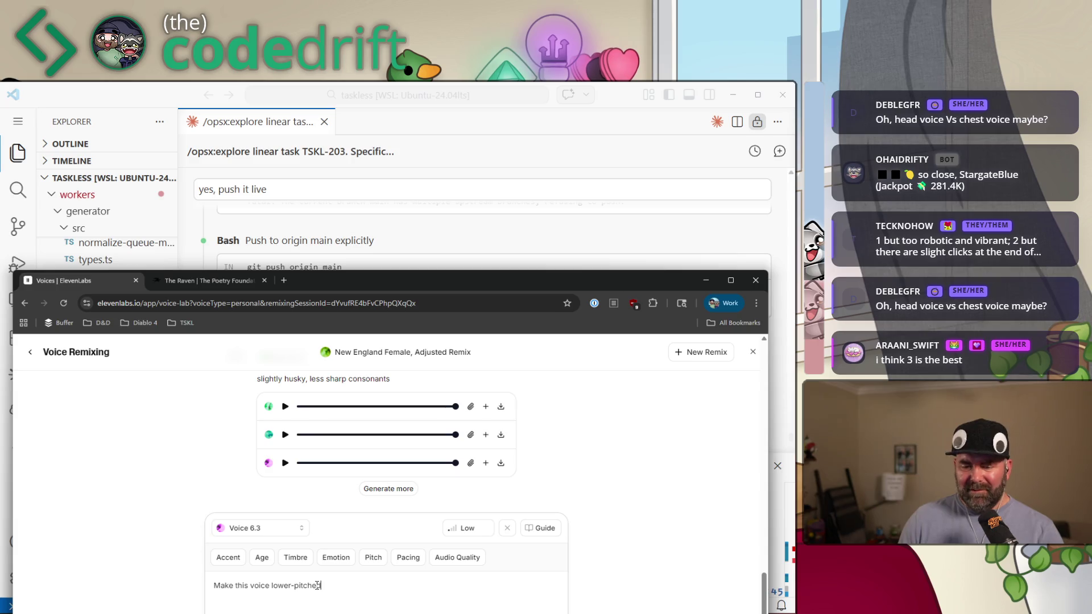
type(" and more ro")
type("unded")
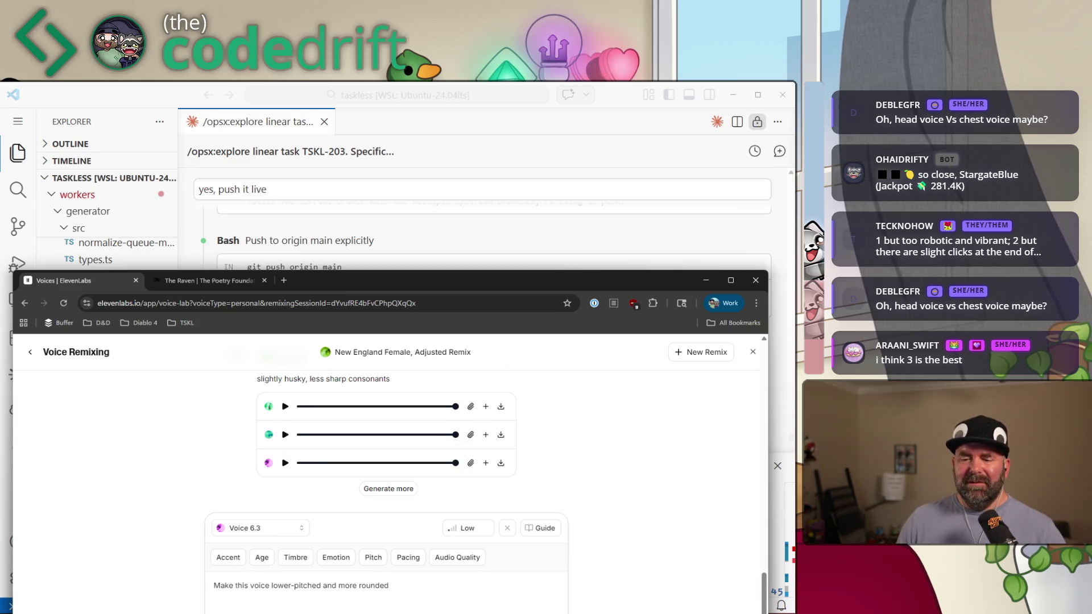
key("Return")
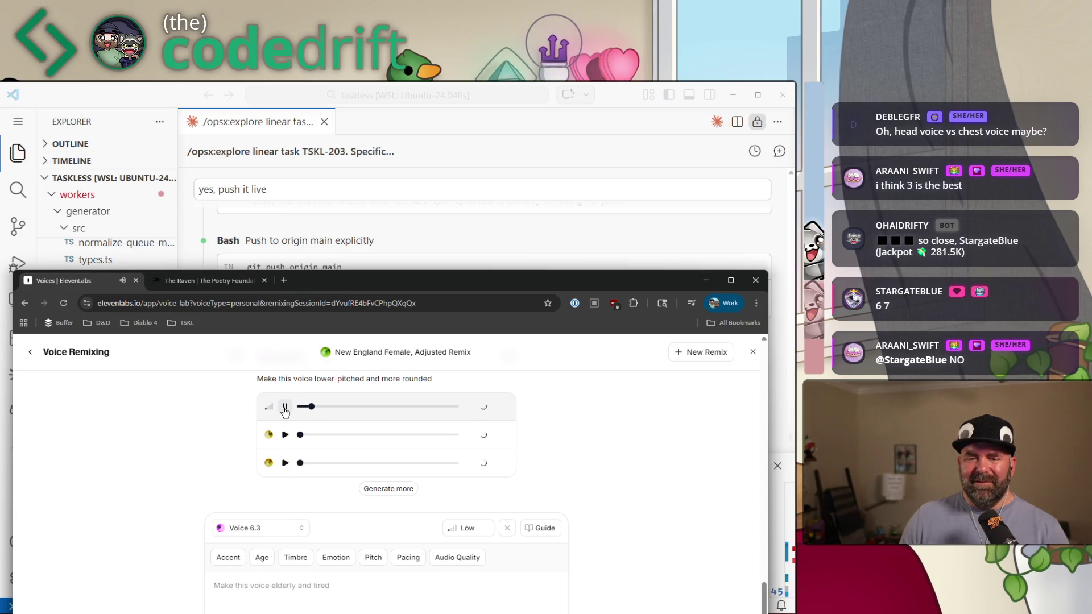
Step: Audition all three lower-pitched samples, rewinding the second to replay it from the start
left_click(285, 407)
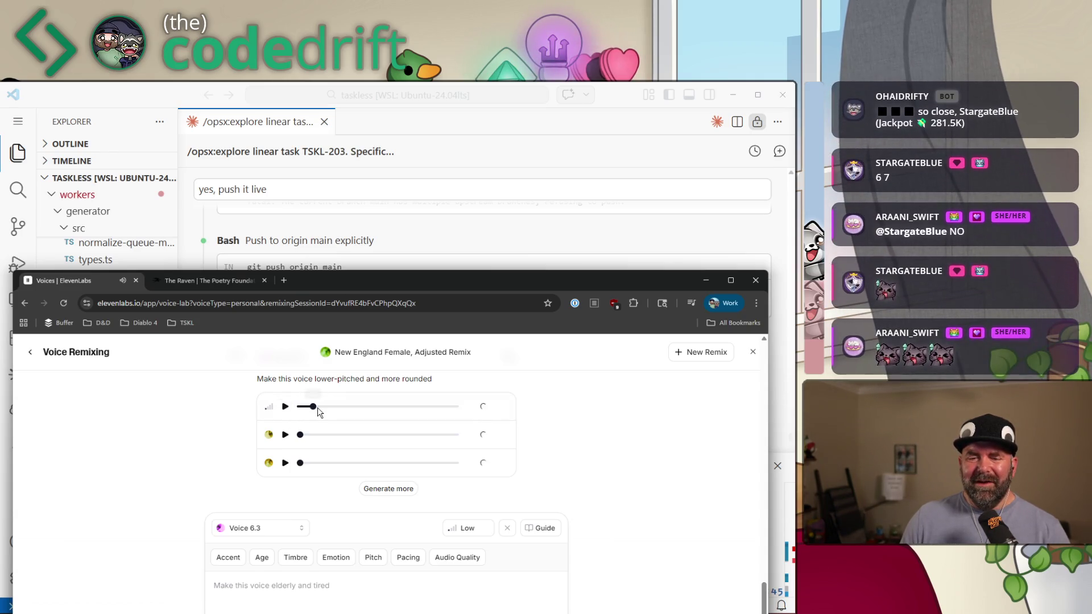
left_click(286, 439)
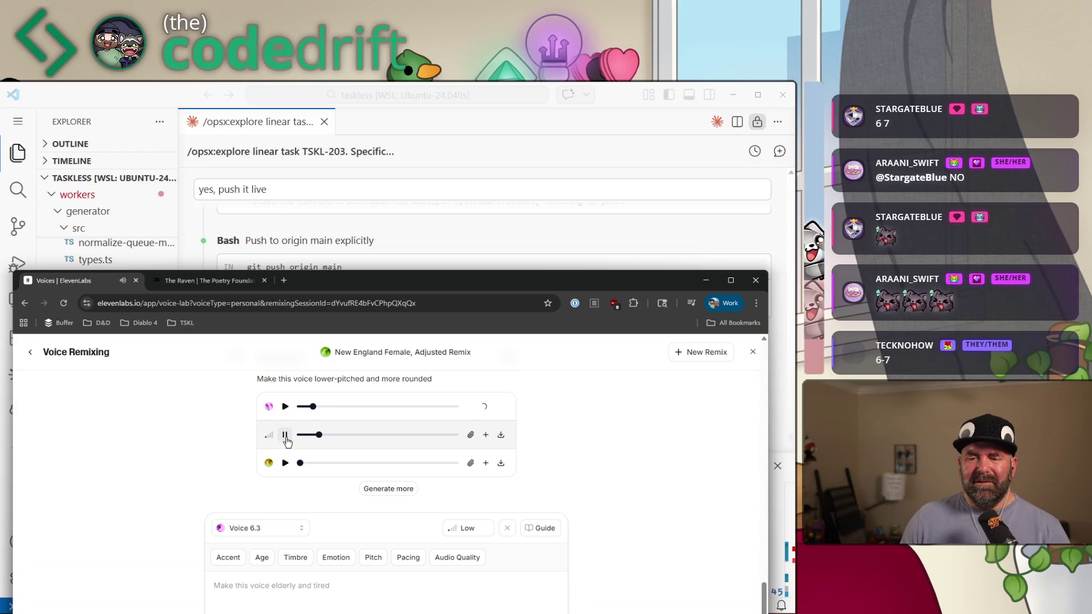
left_click(285, 436)
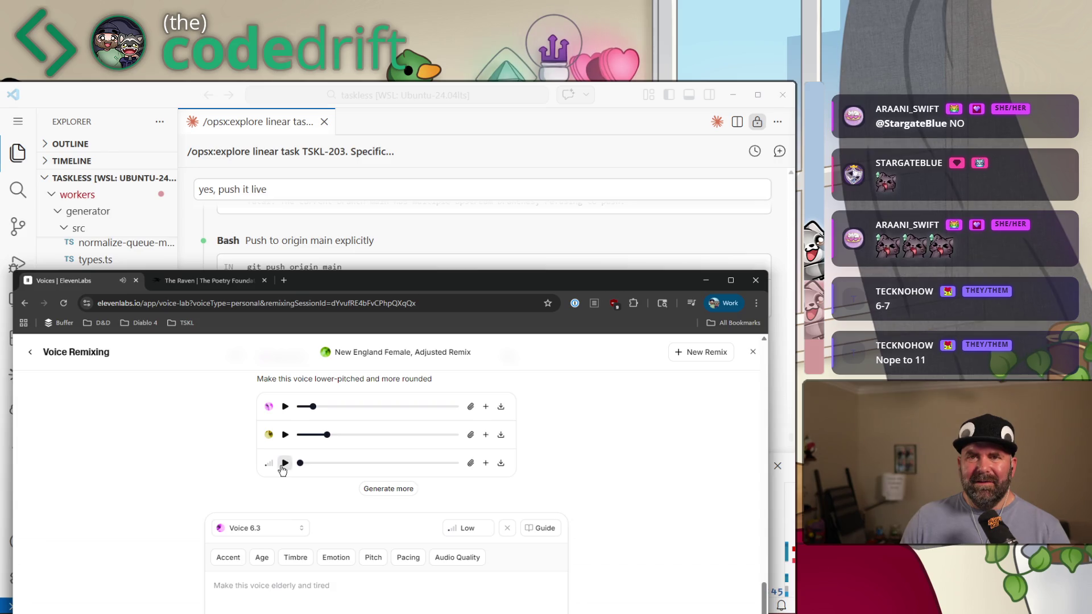
left_click(284, 465)
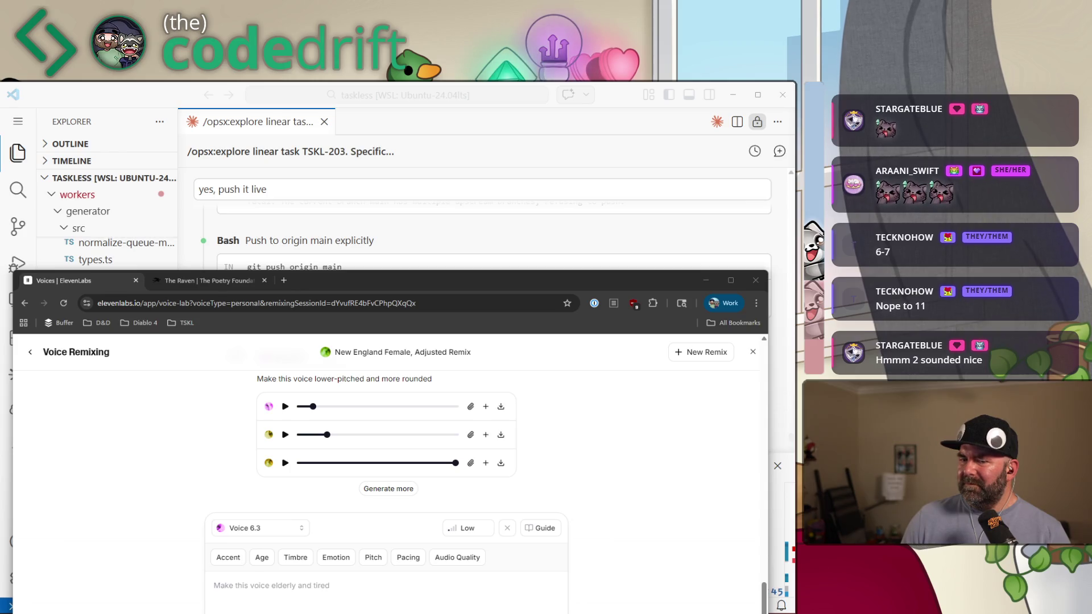
mouse_move(324, 437)
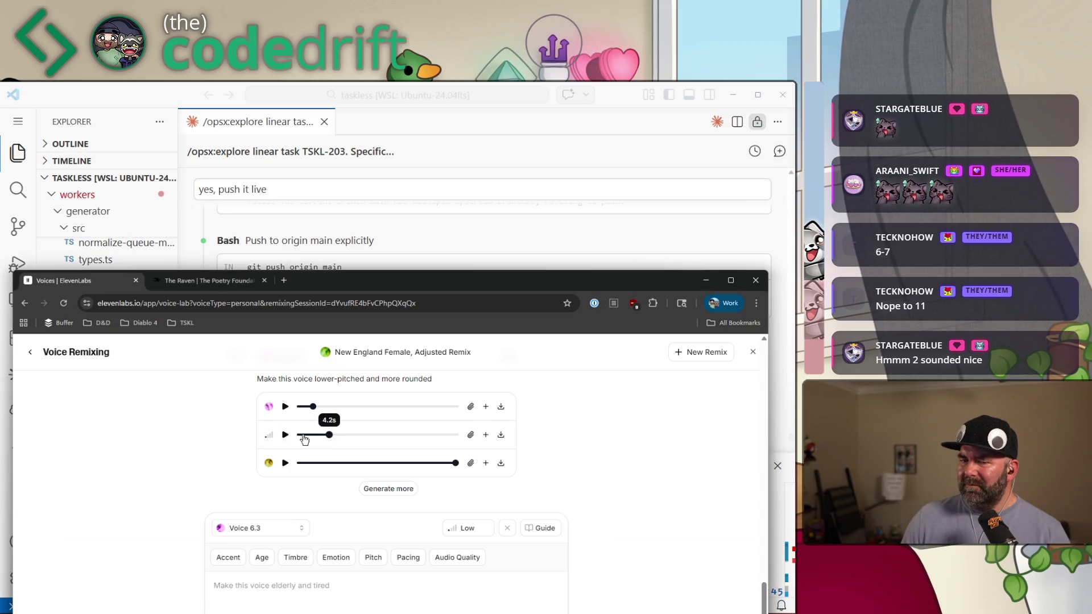
left_click_drag(324, 437, 287, 436)
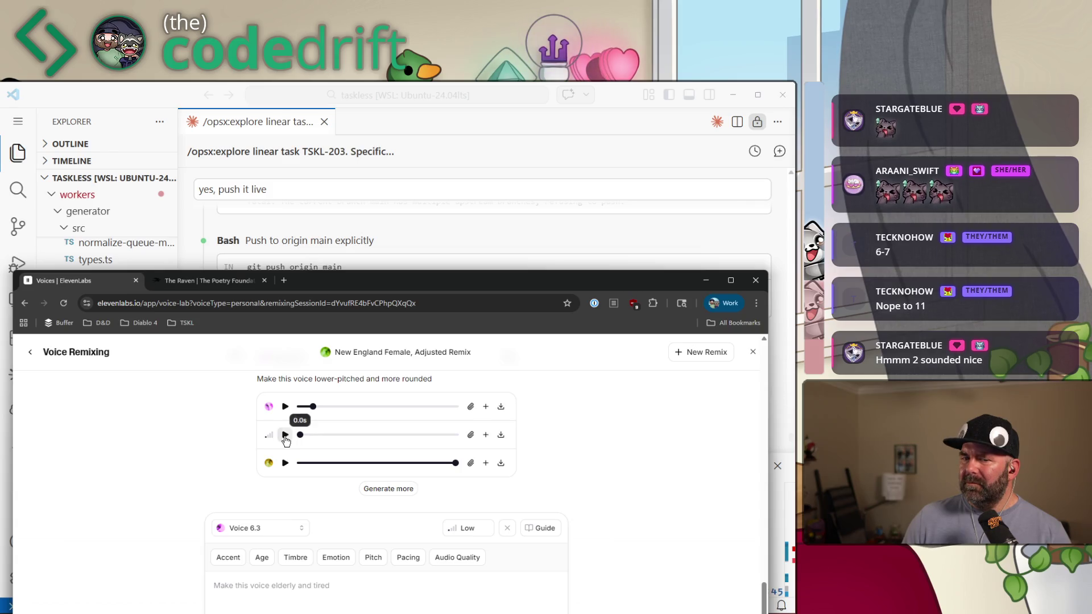
left_click(285, 435)
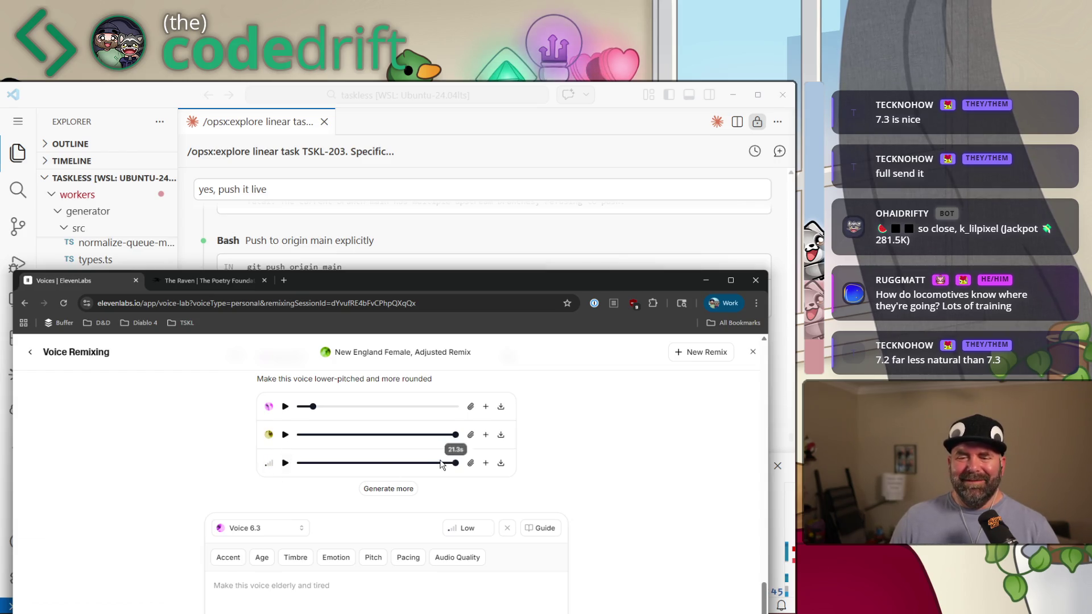
left_click(509, 465)
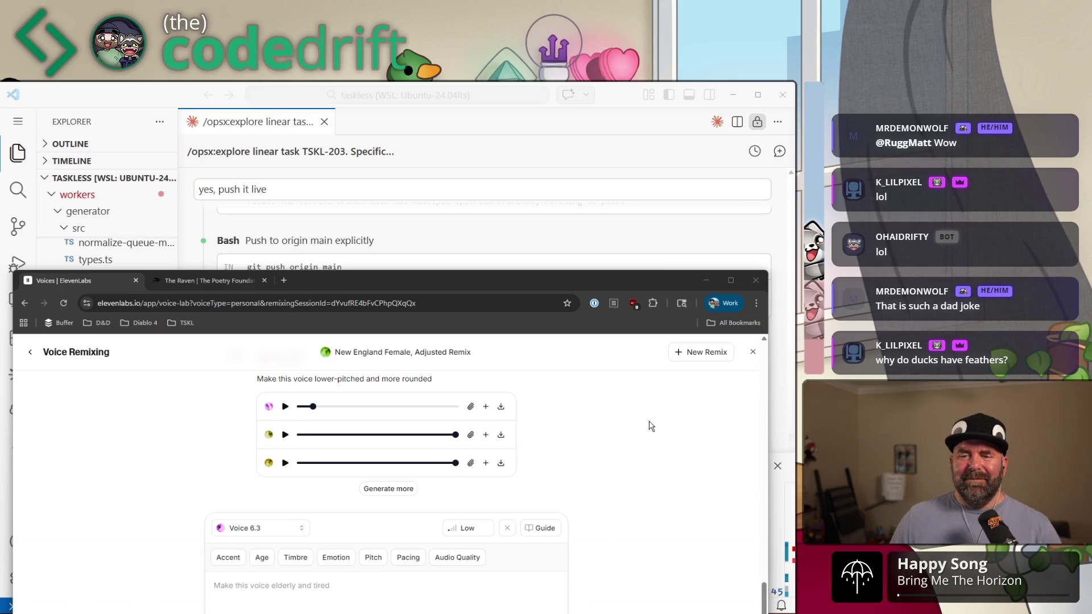
left_click(616, 433)
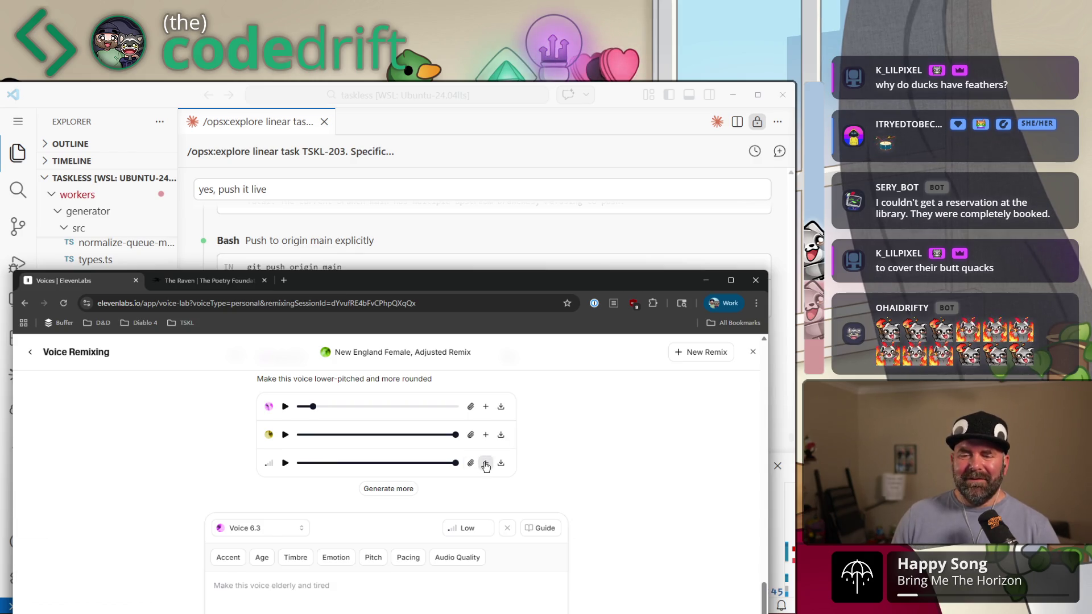
Step: Save the third sample as a new voice named for the viewer, with language English
left_click(486, 464)
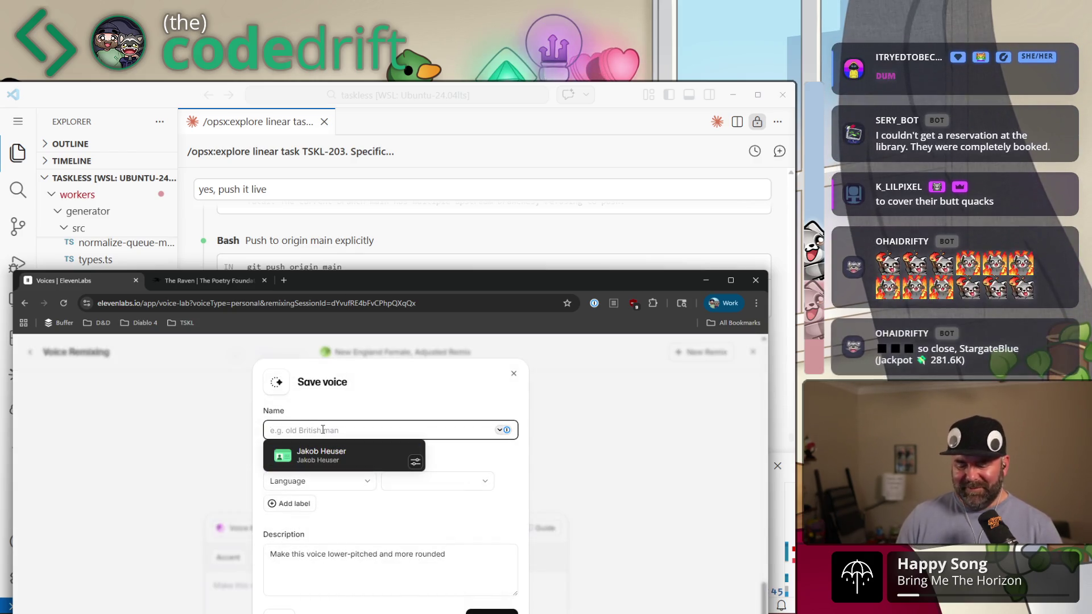
type("ITryed")
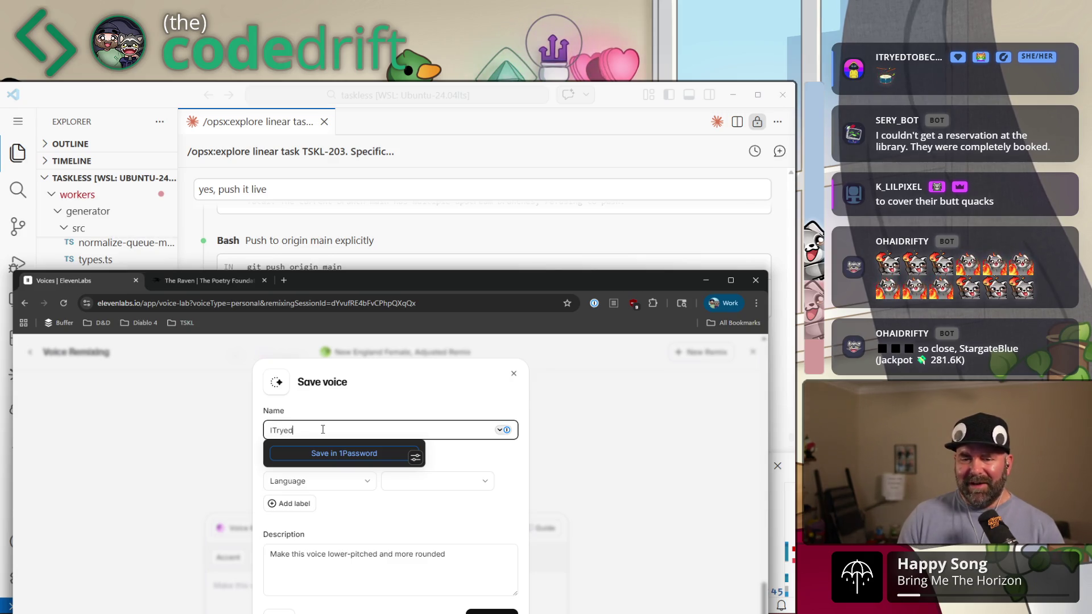
type("ToBeCre8v")
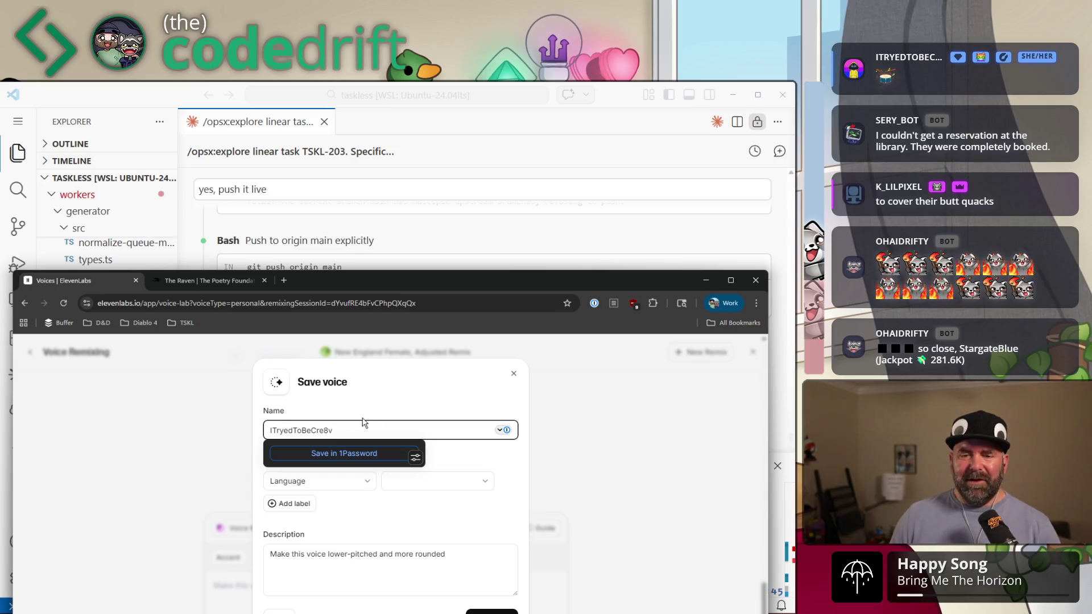
left_click(402, 412)
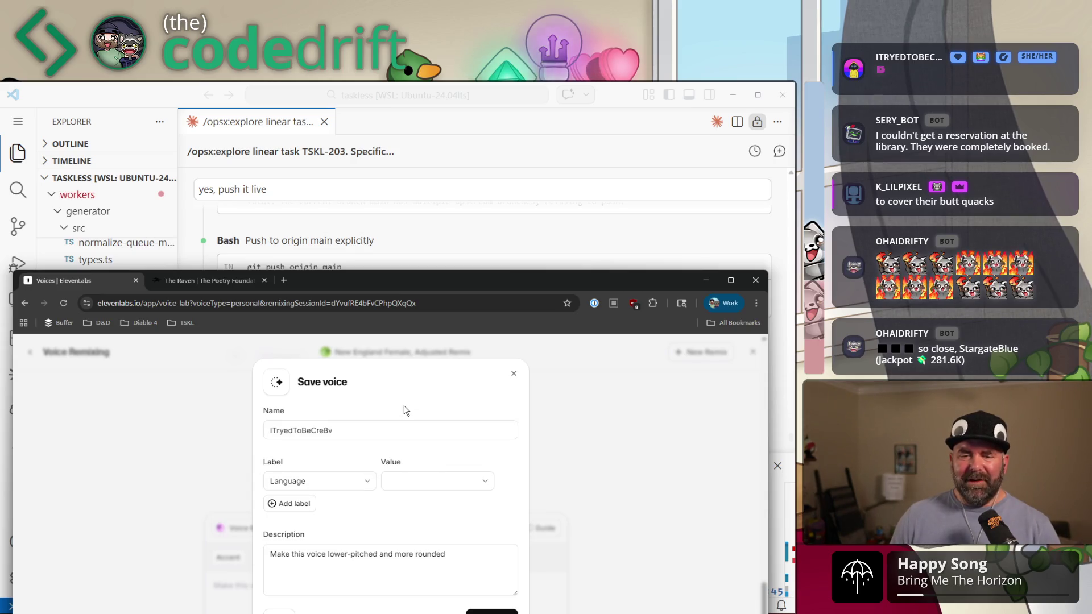
left_click(436, 488)
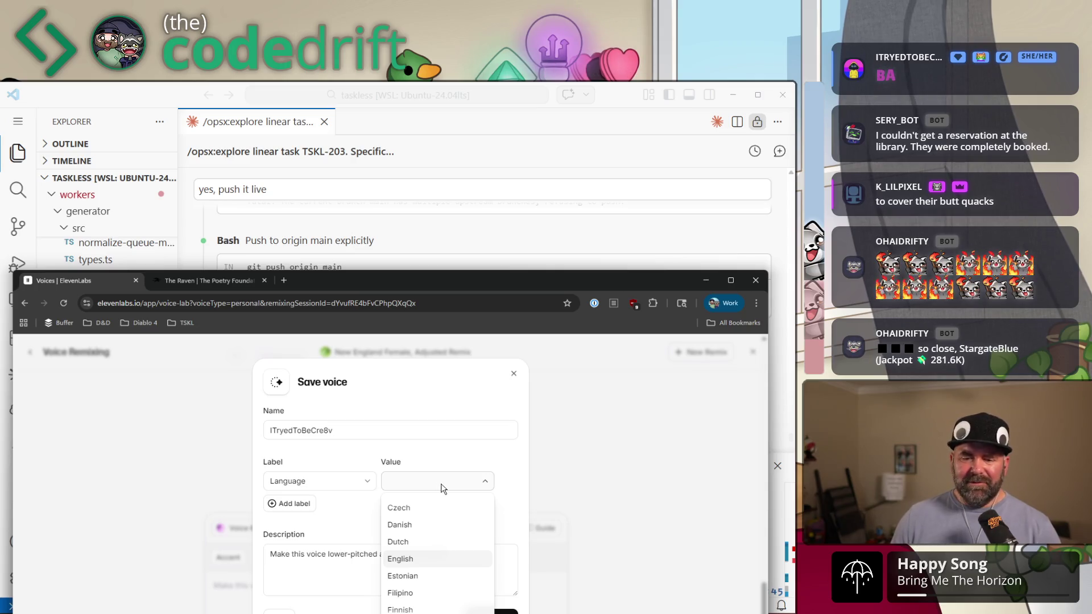
left_click(405, 562)
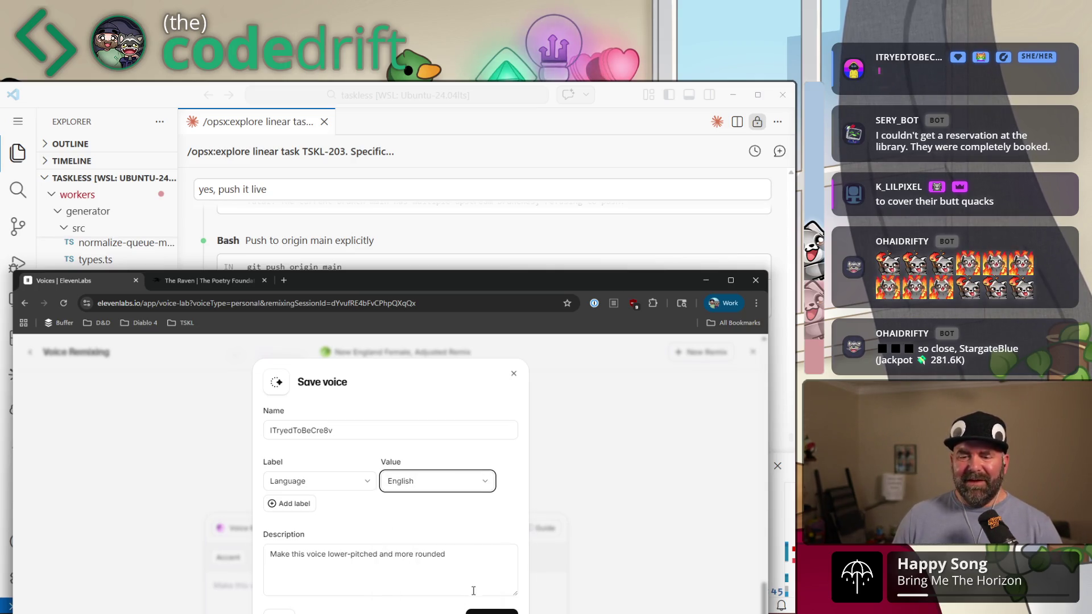
Step: Replace the description with a New-England inspired female narration blurb, save, and return to My Voices
left_click(478, 574)
key("ctrl+a")
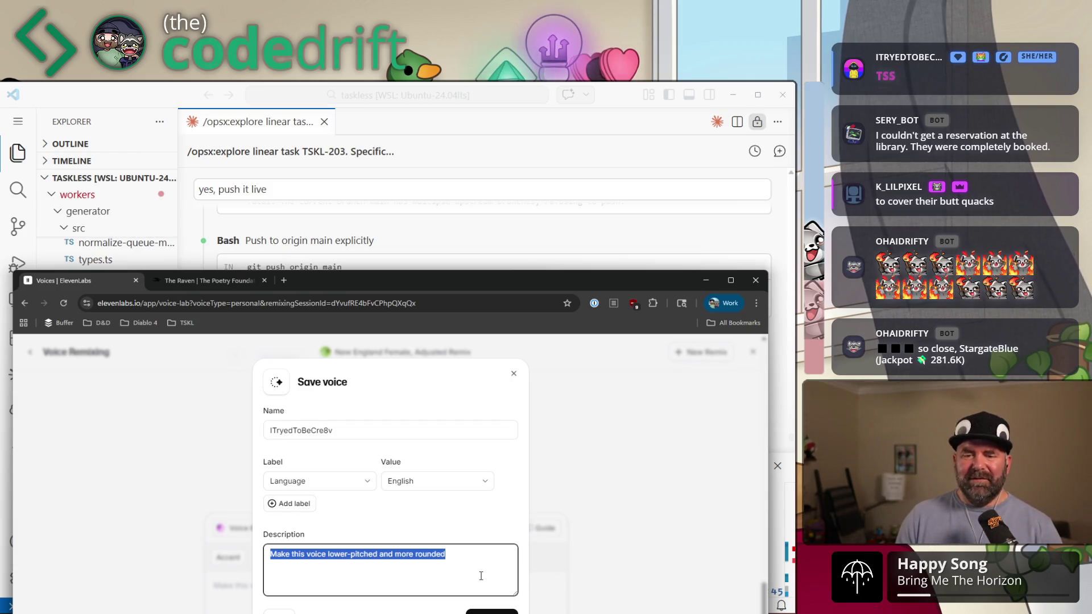
key("BackSpace")
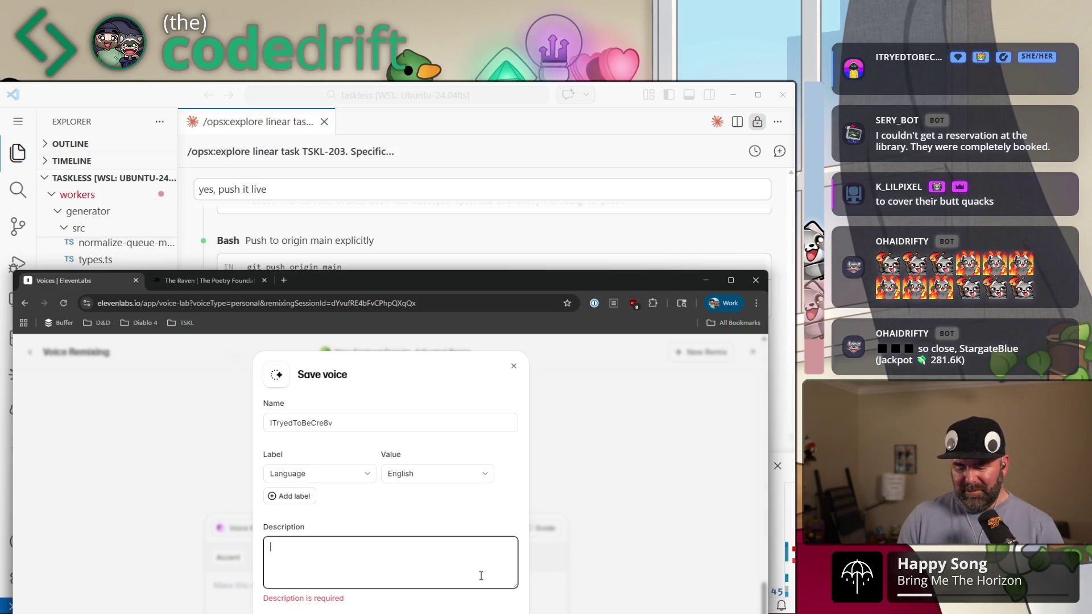
type("New-England ")
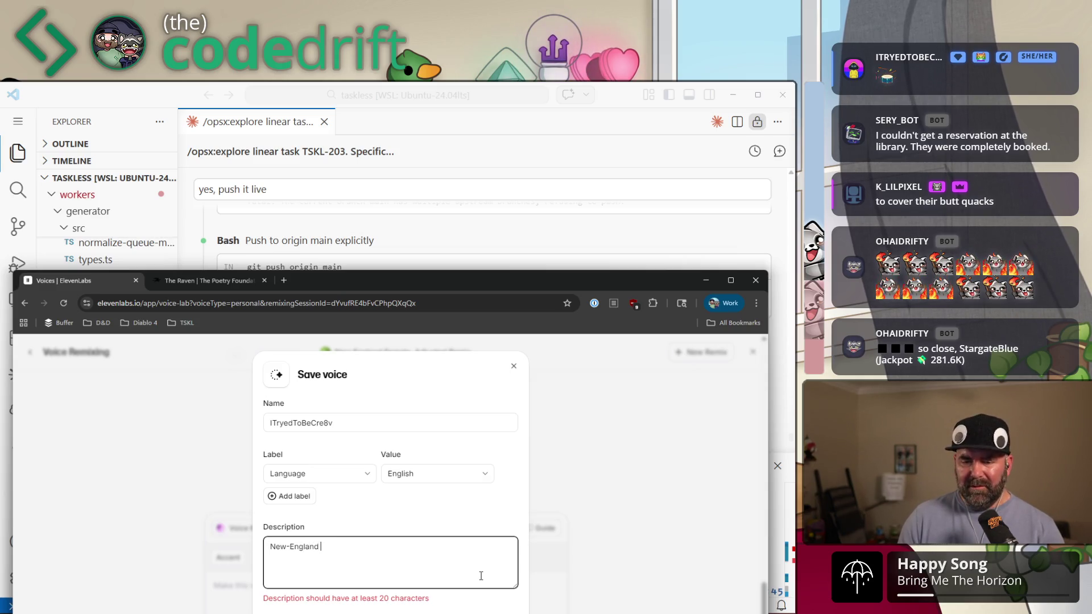
type("Inspired ")
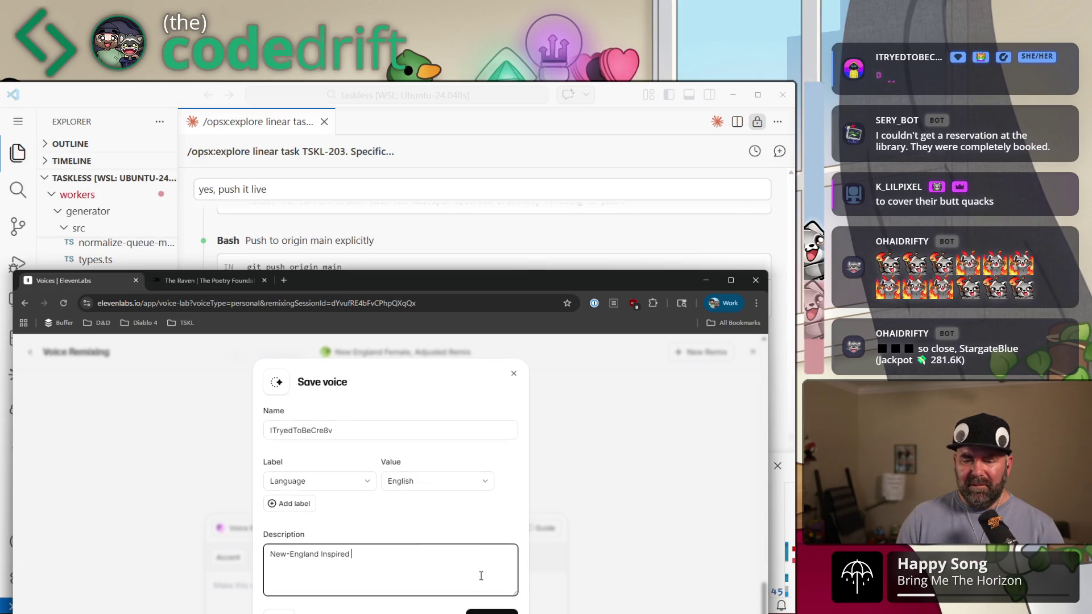
type("female")
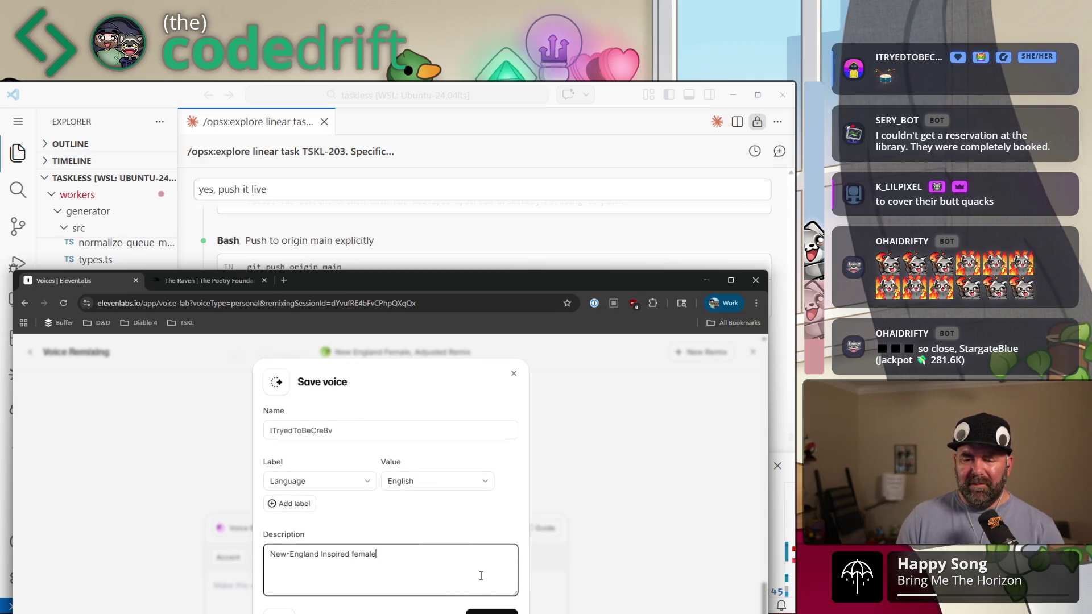
type(" vopic")
type("ice ")
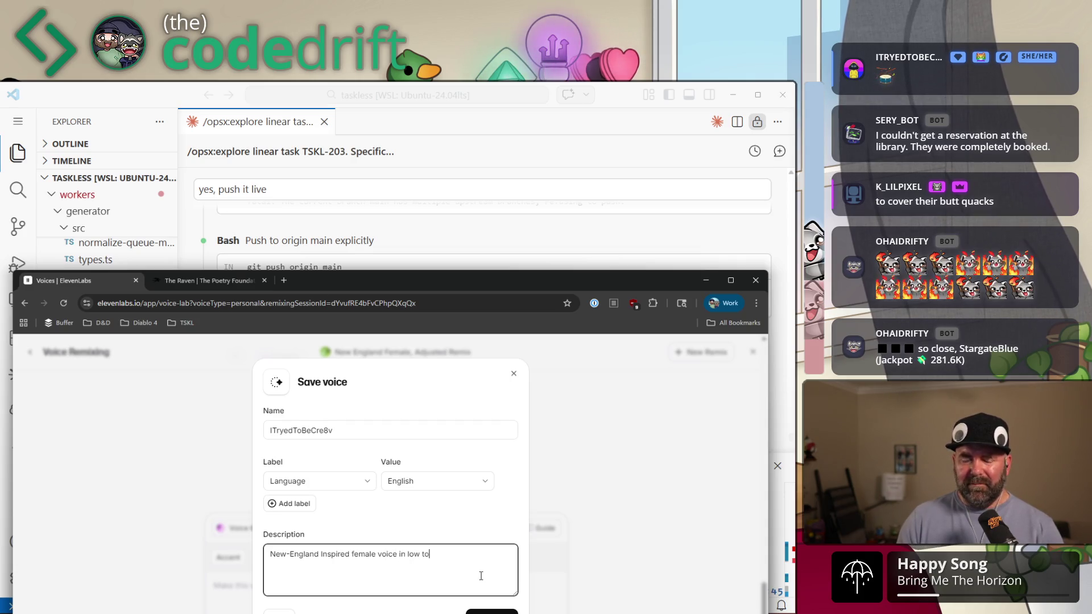
type(" mid octaves and even")
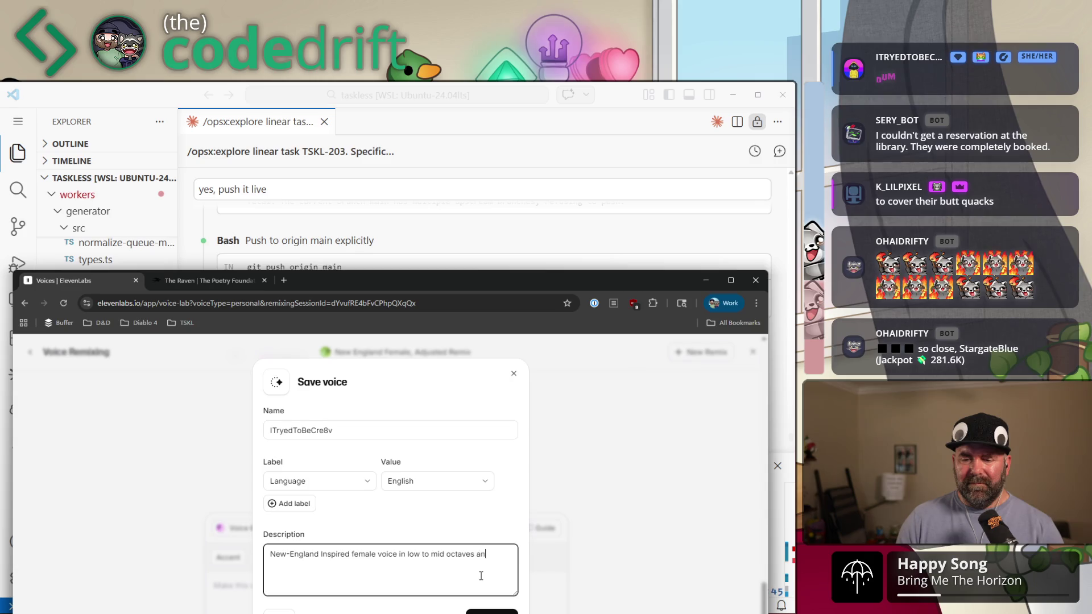
type("ration.")
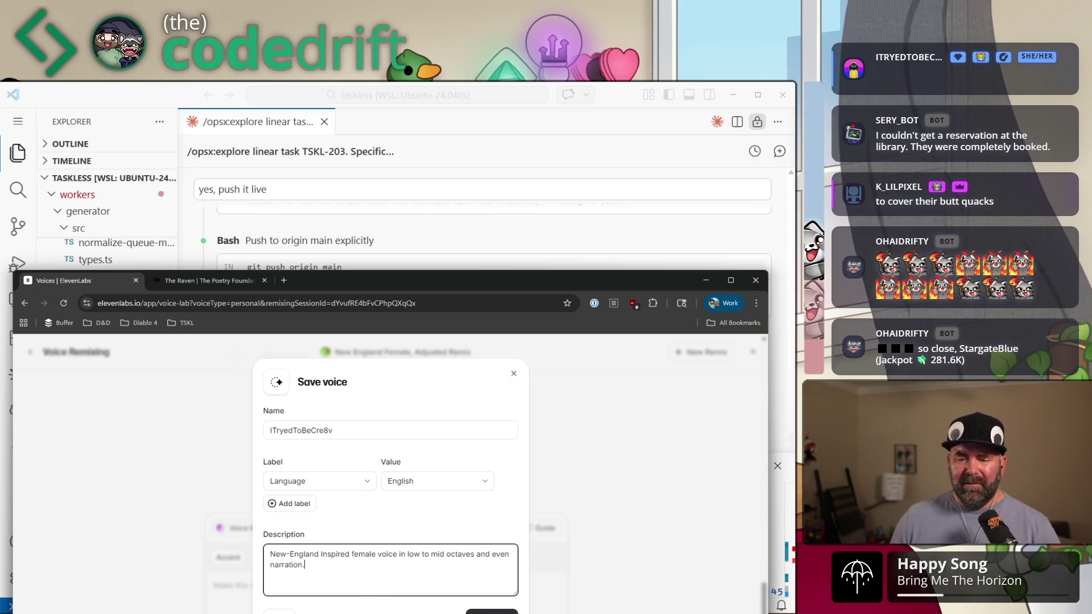
left_click(492, 611)
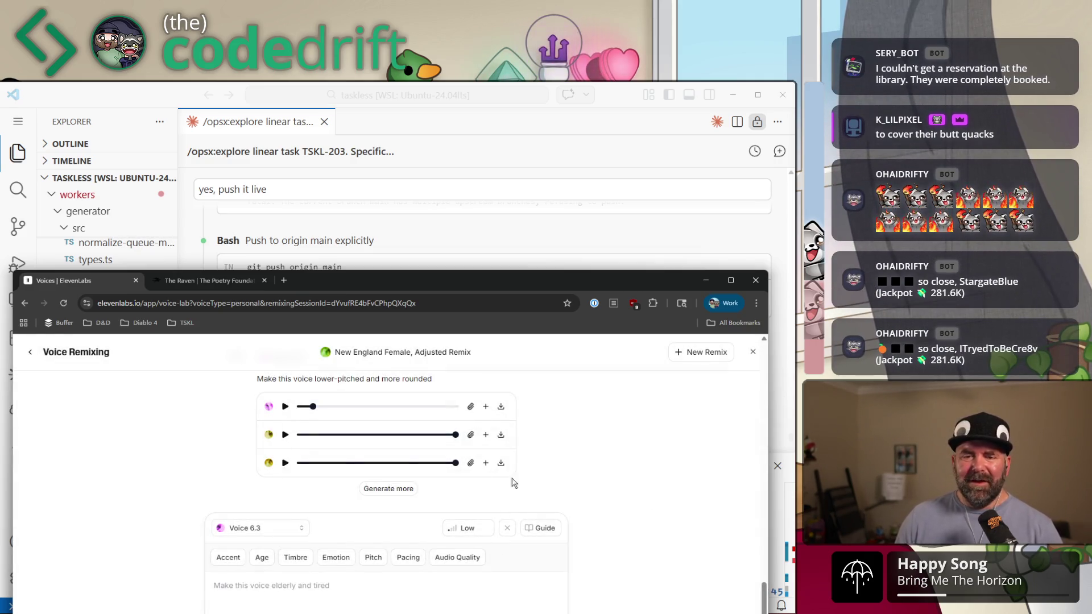
scroll(563, 419, "up", 3)
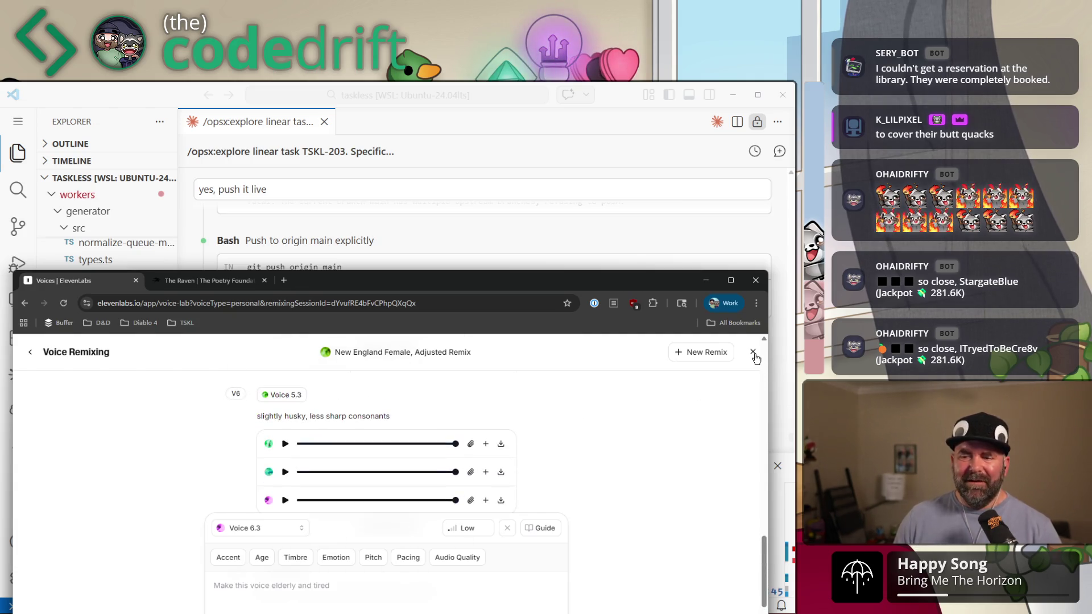
left_click(753, 354)
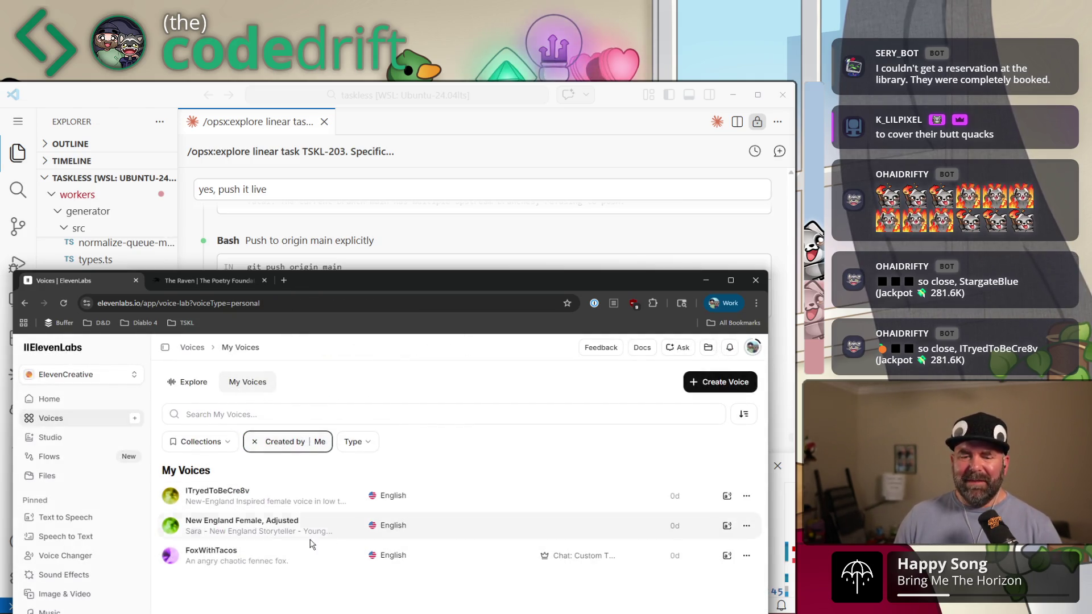
Step: Delete the older New England Female, Adjusted voice
left_click(747, 526)
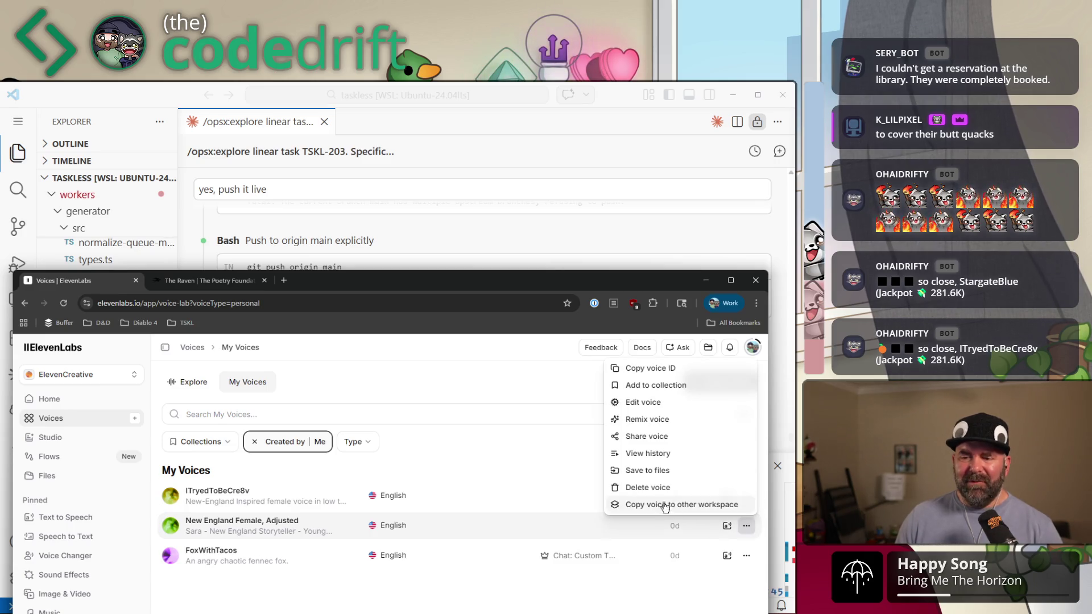
left_click(659, 491)
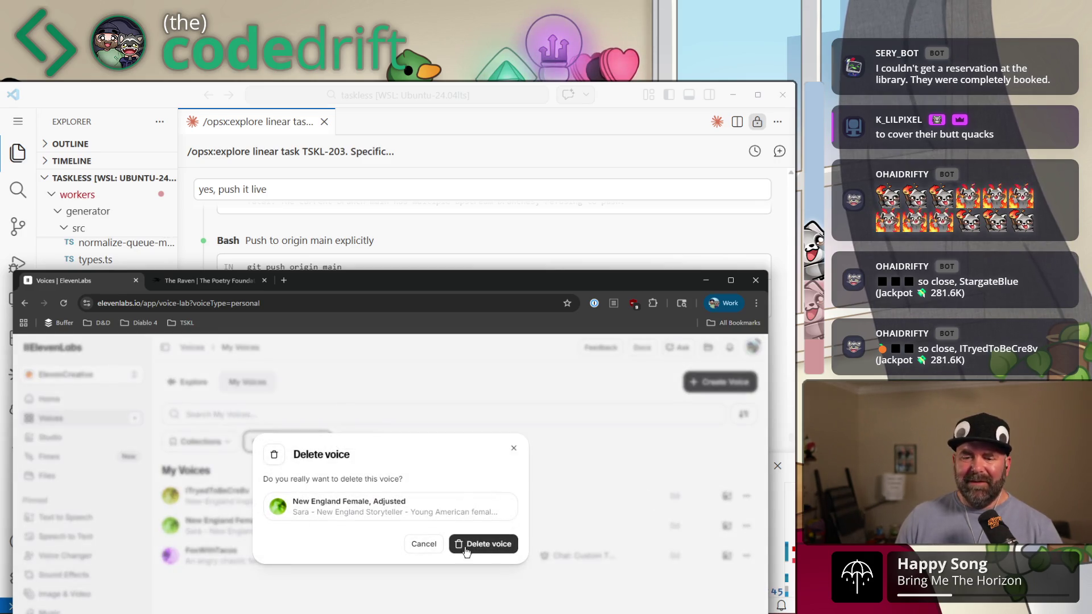
left_click(474, 549)
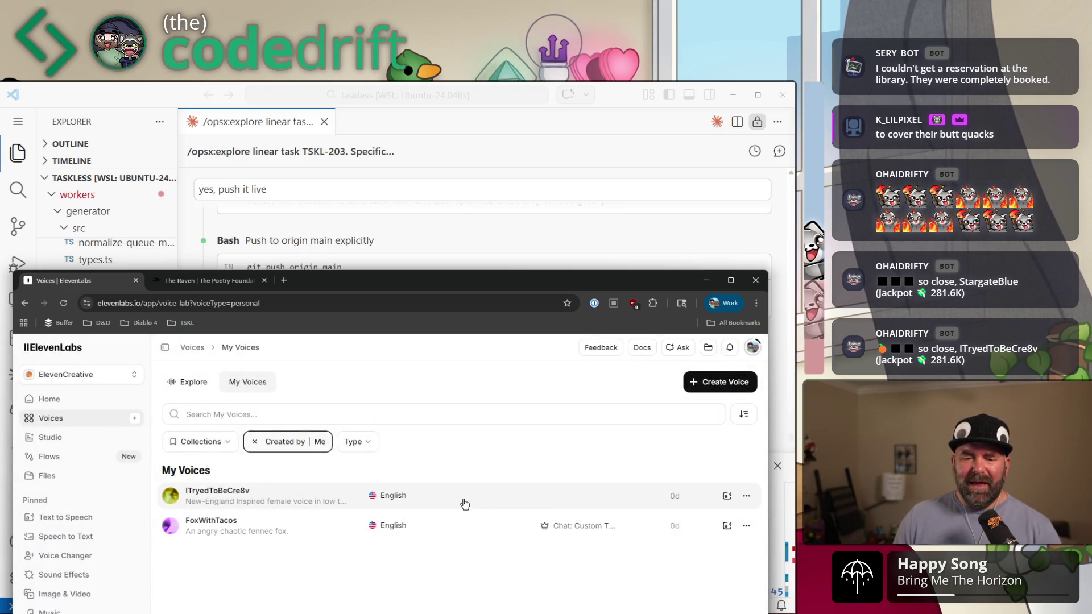
Step: Add the newly saved voice to the Chat: Custom TTS collection
left_click(745, 498)
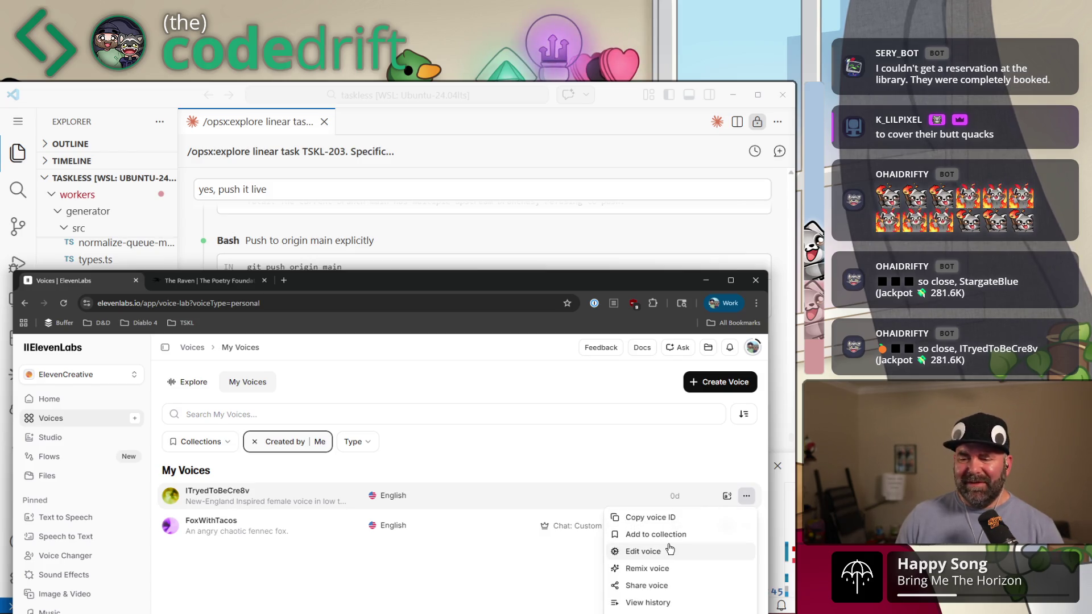
left_click(678, 534)
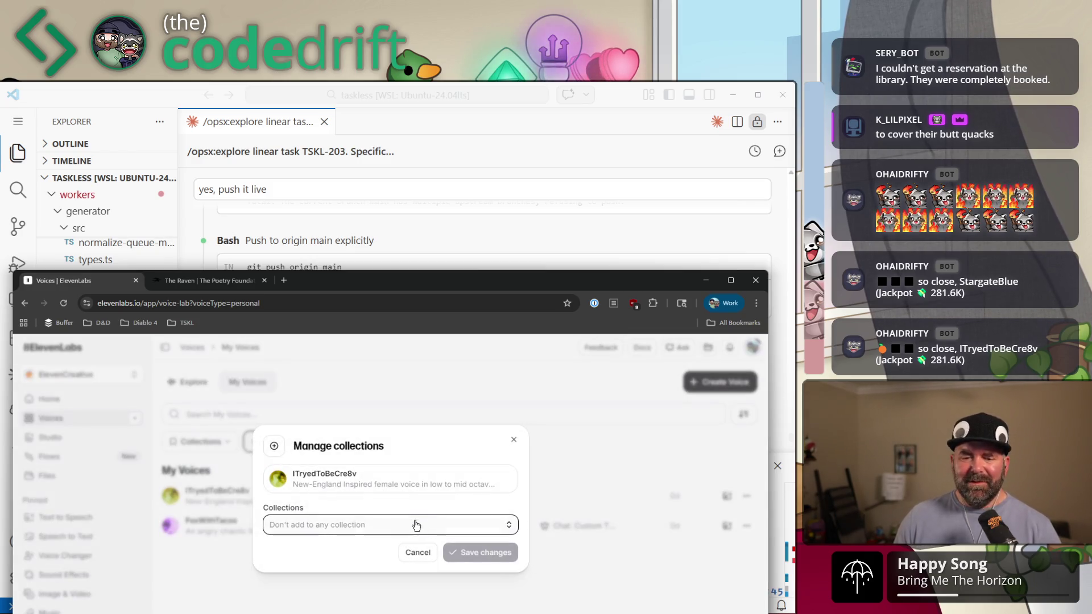
left_click(414, 523)
left_click(352, 572)
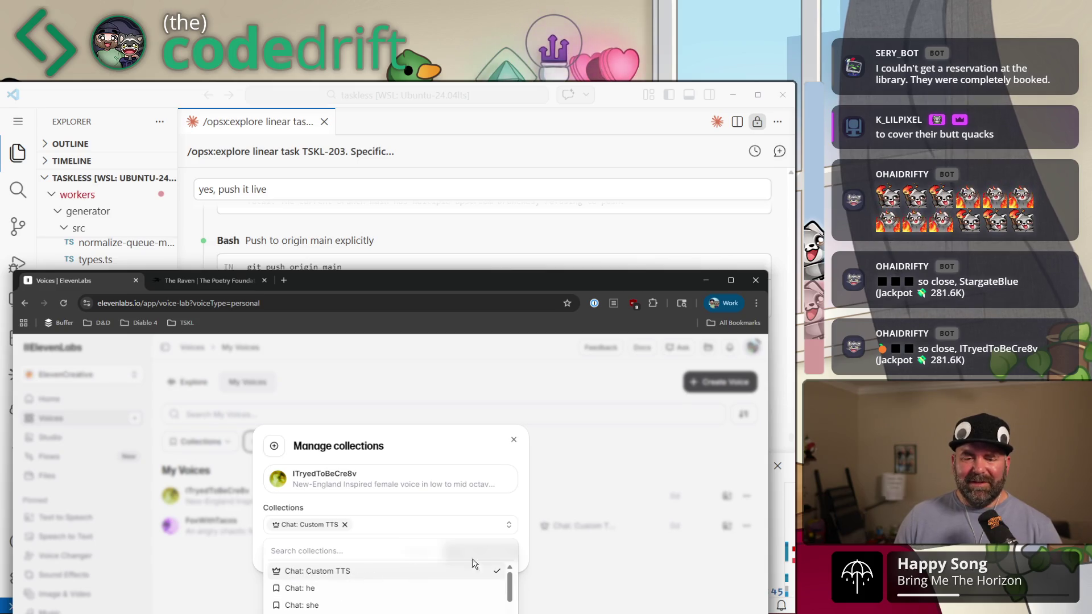
left_click(462, 485)
left_click(477, 555)
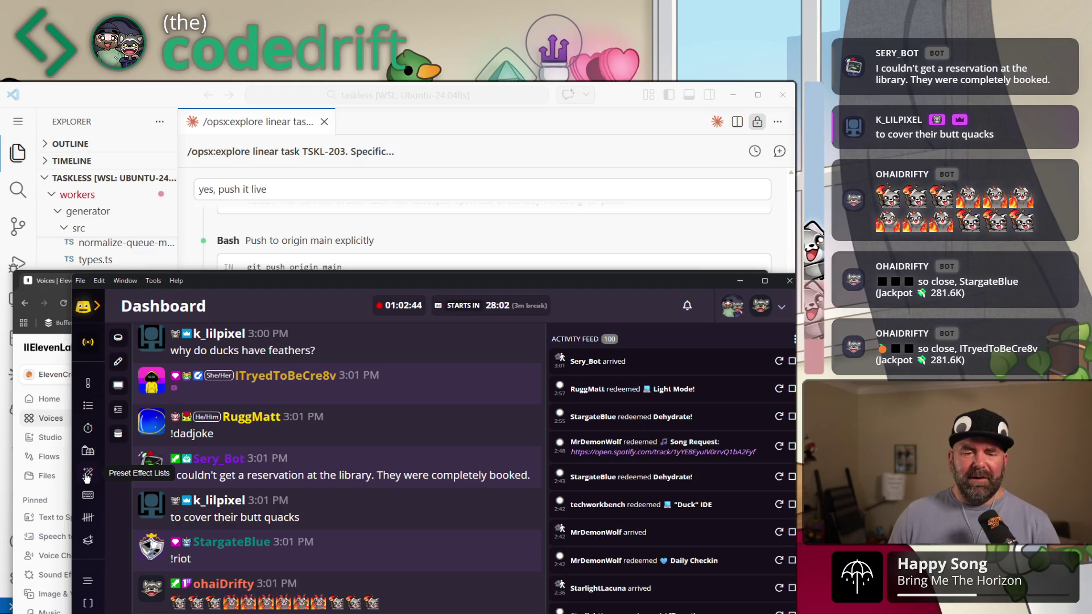
Step: Open the Request ElevenLabs Dialogue effect in the Say With ElevenLabs TTS preset list
left_click(86, 472)
left_click(714, 343)
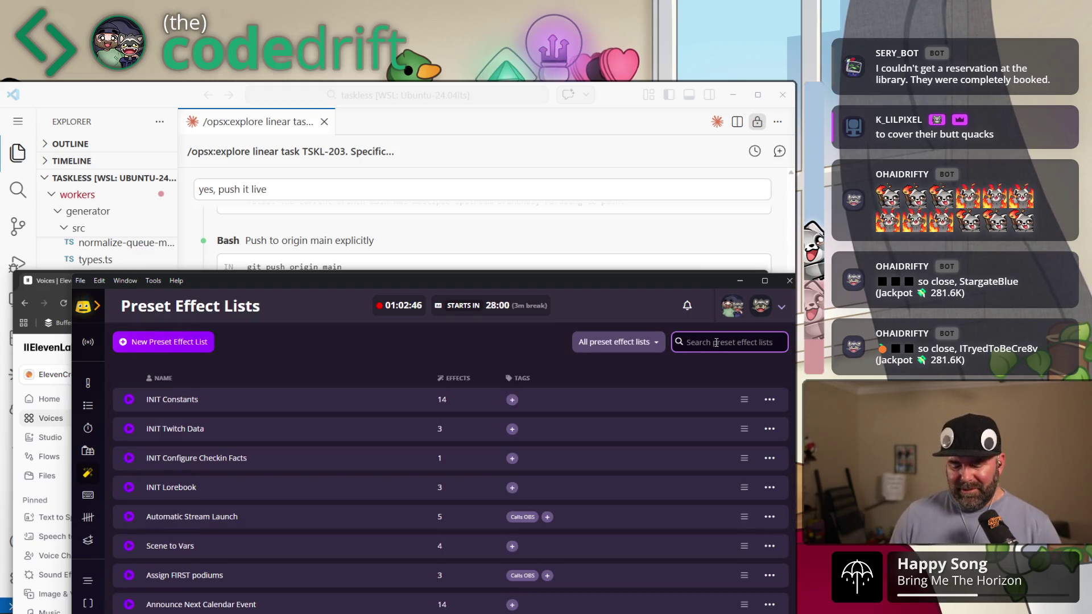
type("eleven")
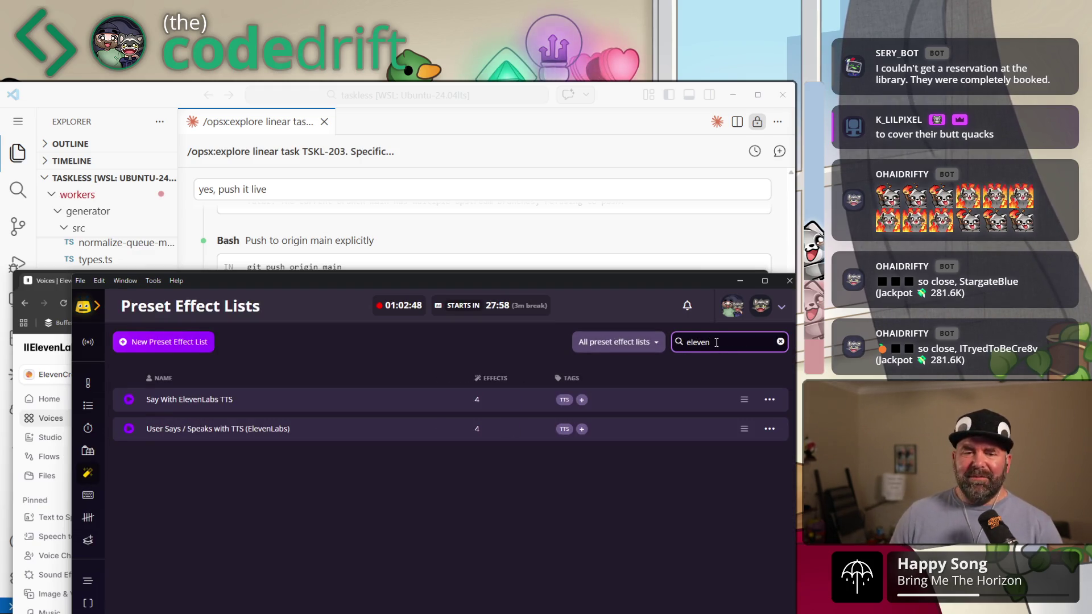
left_click(769, 405)
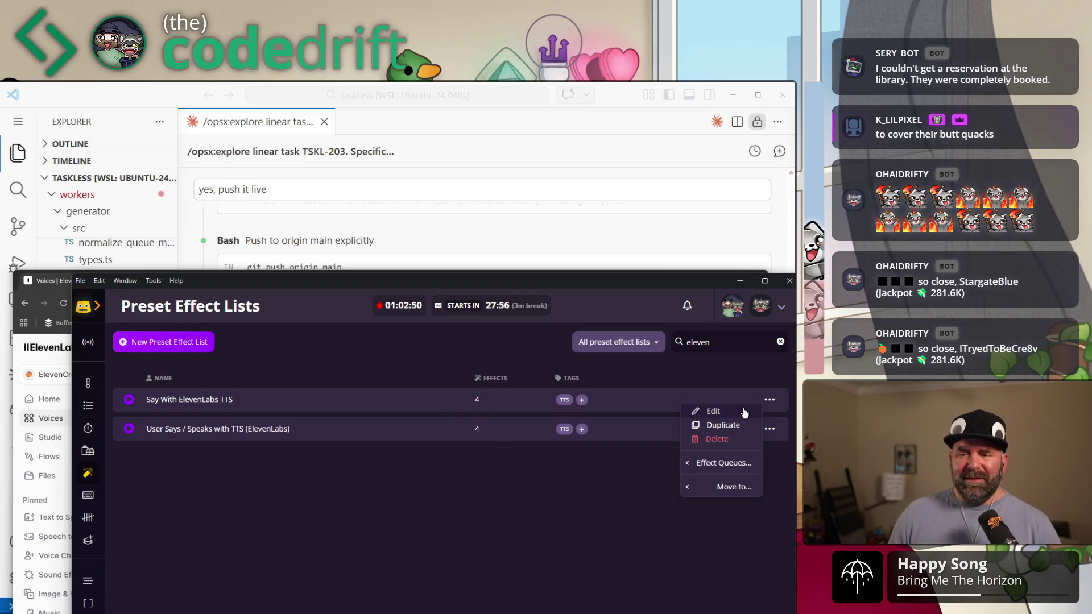
left_click(735, 410)
scroll(477, 459, "down", 1)
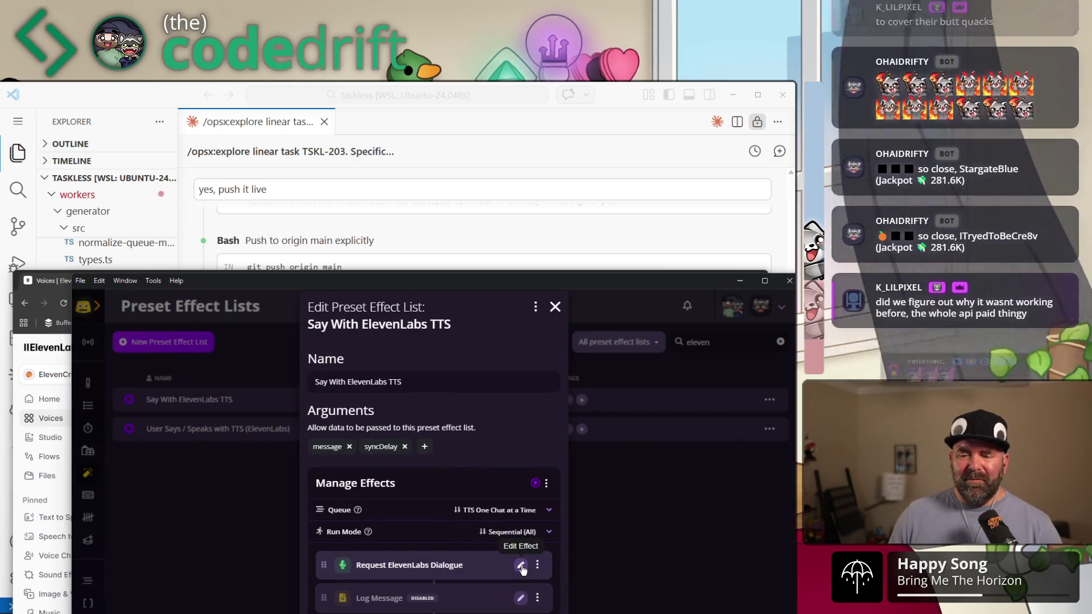
left_click(520, 568)
mouse_move(593, 281)
left_mouse_down()
mouse_move(592, 347)
mouse_move(580, 213)
left_mouse_up()
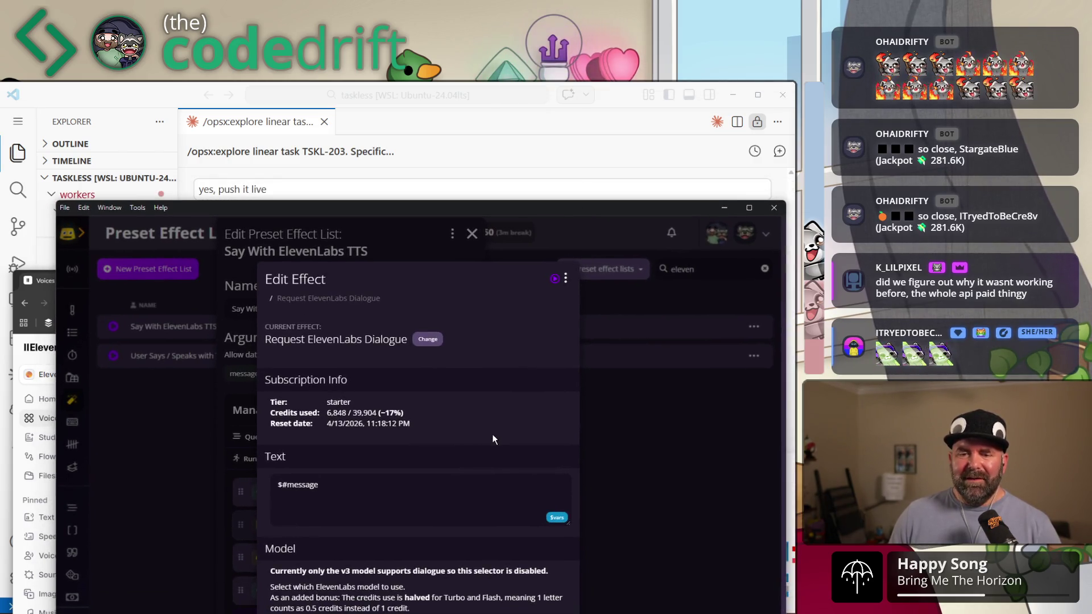
scroll(433, 444, "down", 5)
scroll(428, 447, "down", 10)
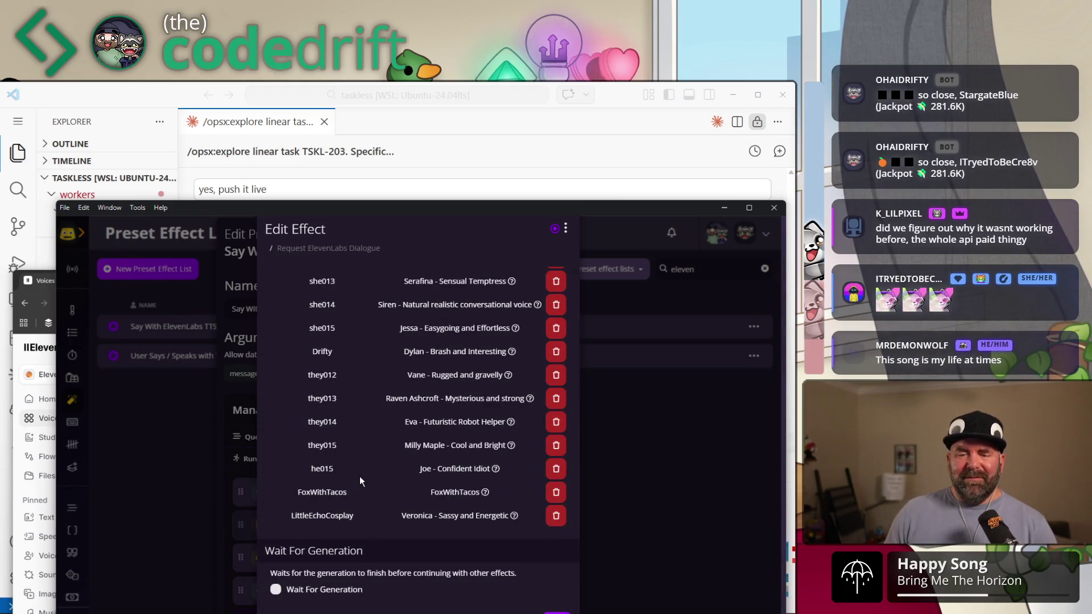
scroll(362, 472, "up", 15)
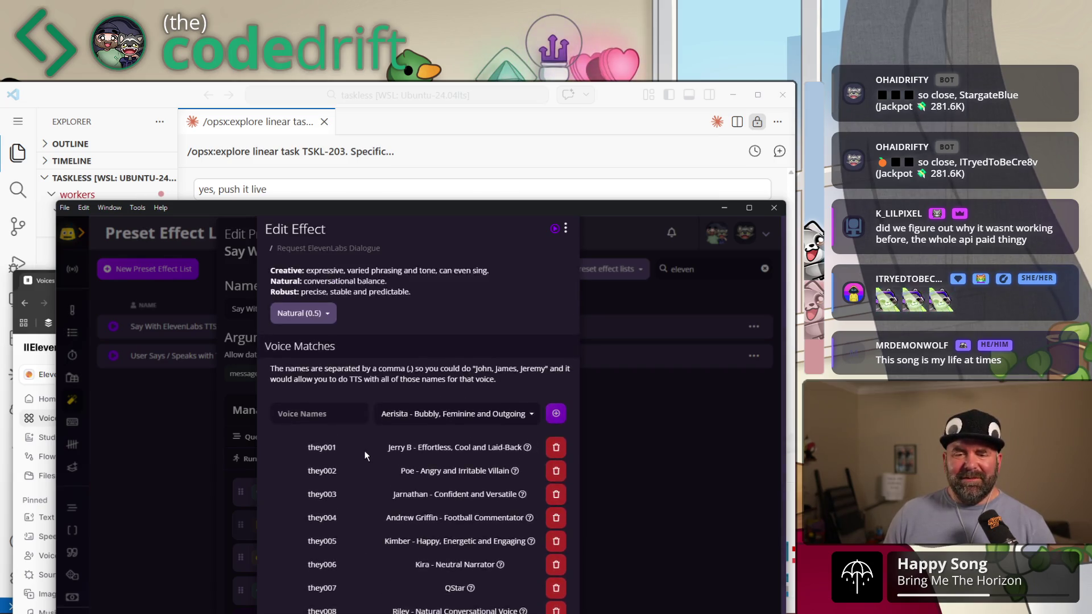
scroll(365, 456, "up", 1)
Step: Add a voice match pairing the viewer's name with their new custom voice, then close the editors
left_click(331, 449)
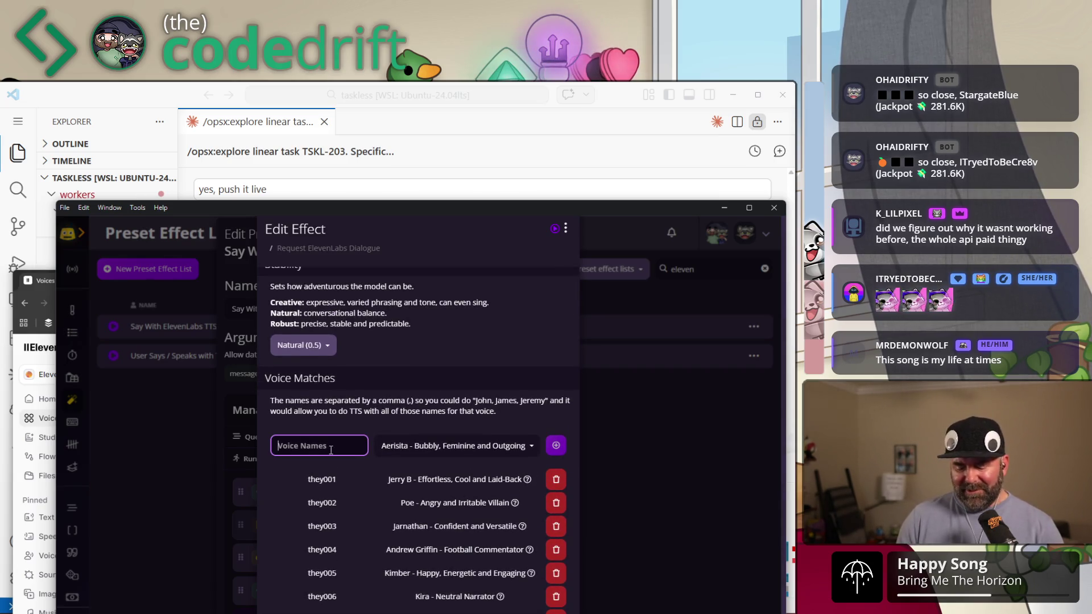
type("t")
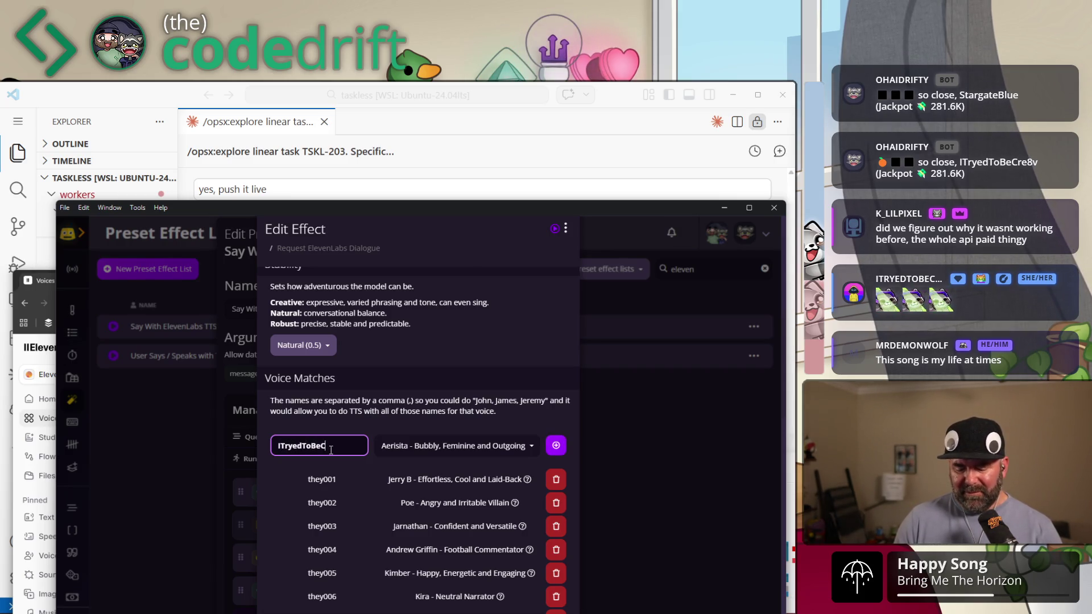
double_click(331, 450)
key("ctrl+c")
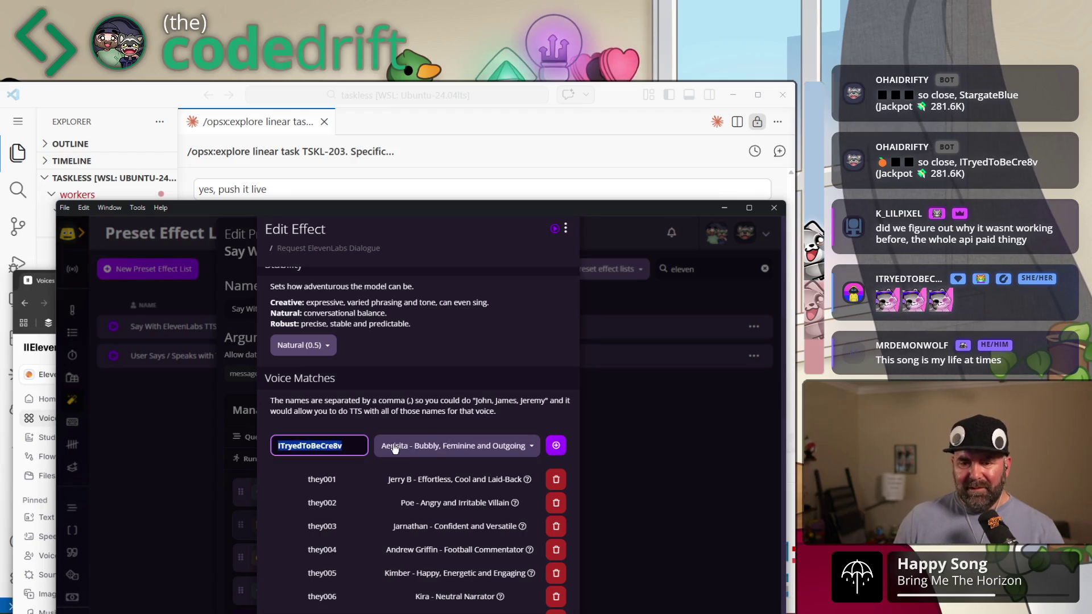
left_click(439, 441)
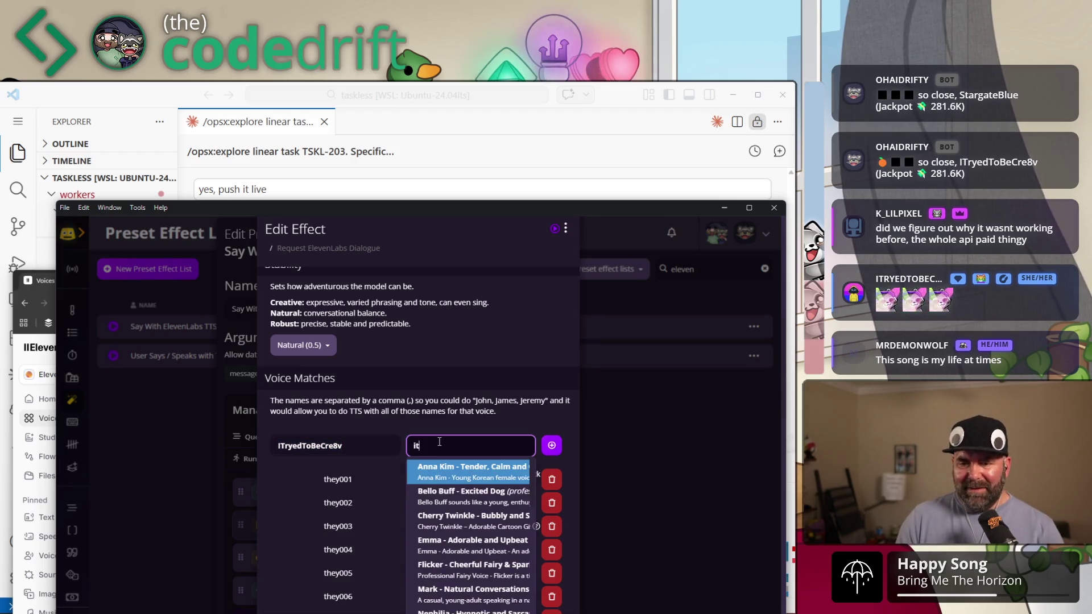
type("ry")
left_click(431, 467)
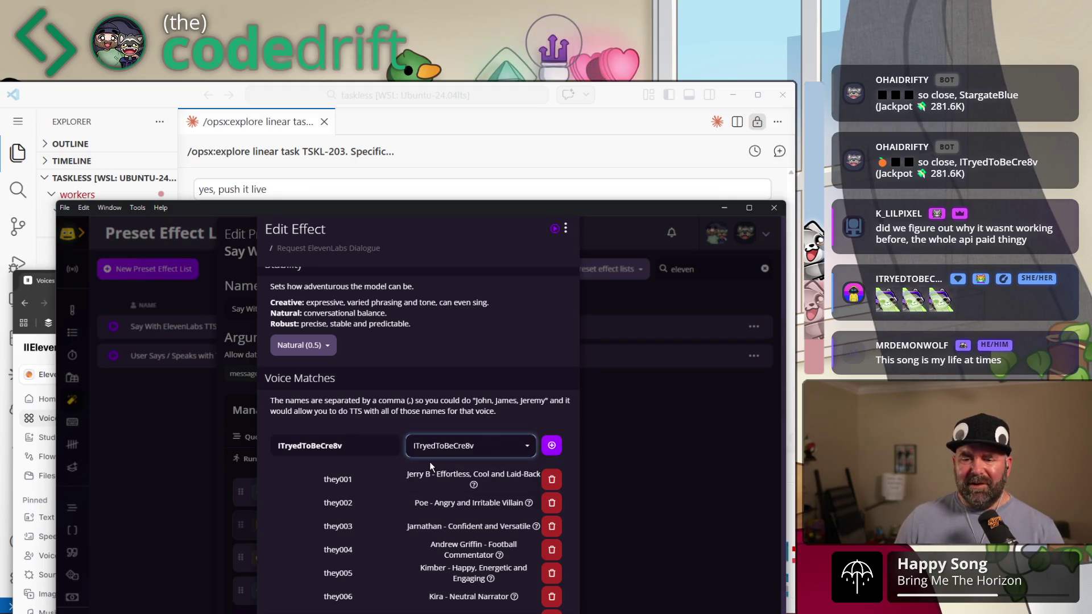
left_click(552, 446)
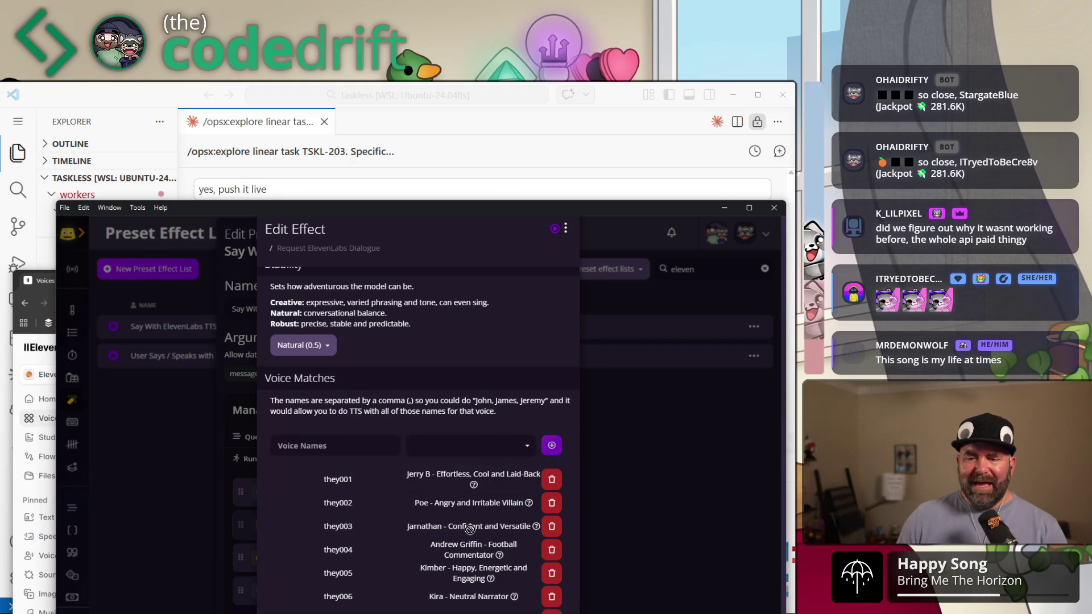
scroll(465, 539, "down", 10)
scroll(466, 539, "down", 4)
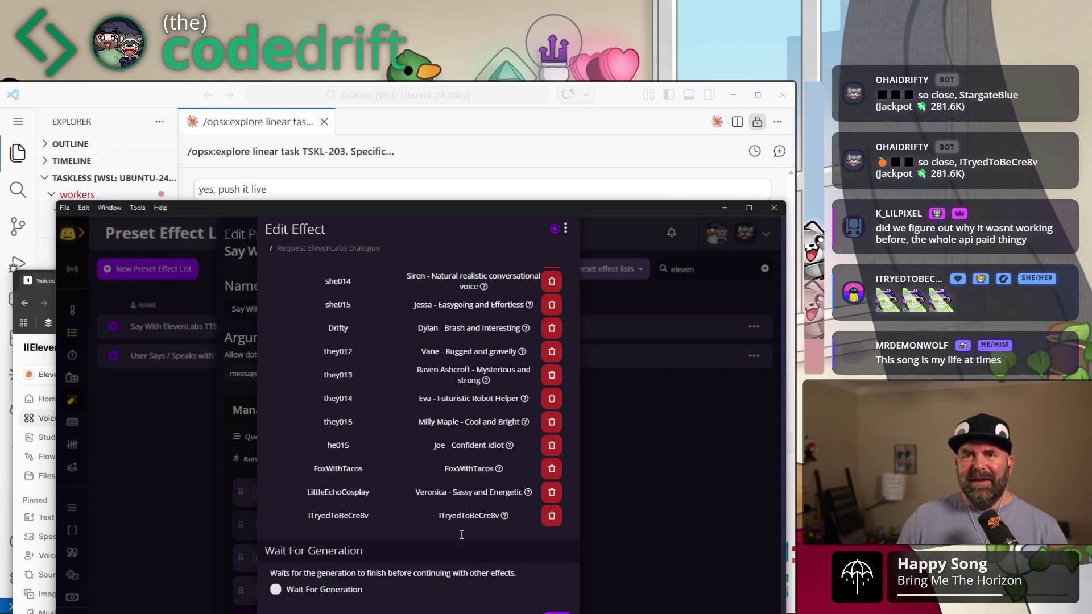
key("Escape")
key("Escape")
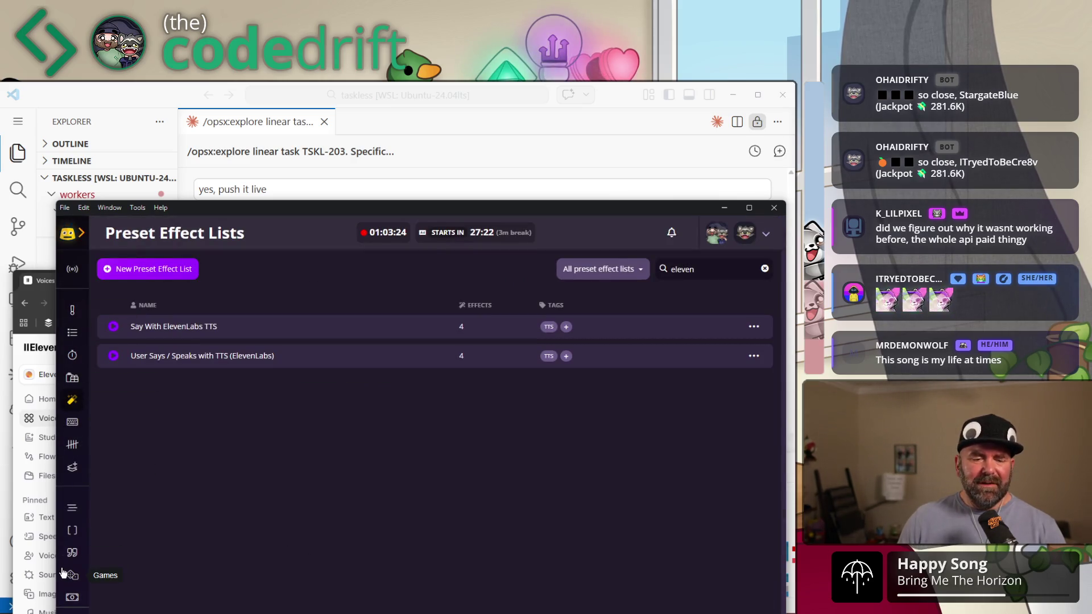
Step: Find the viewer in the Firebot Viewers list and open their profile
scroll(71, 559, "down", 2)
left_click(72, 549)
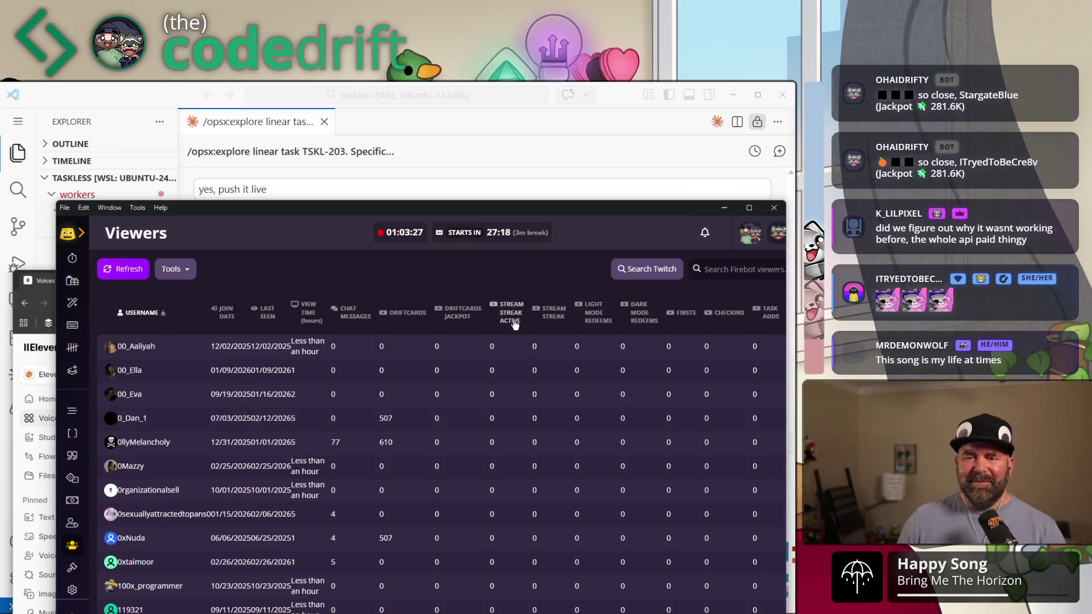
left_click(720, 268)
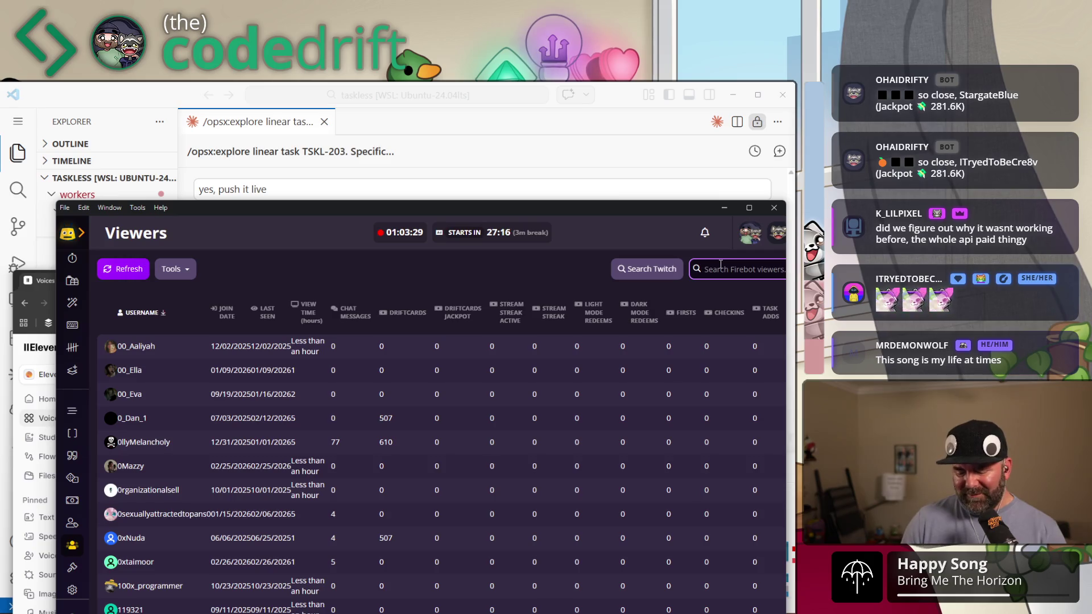
type("itry")
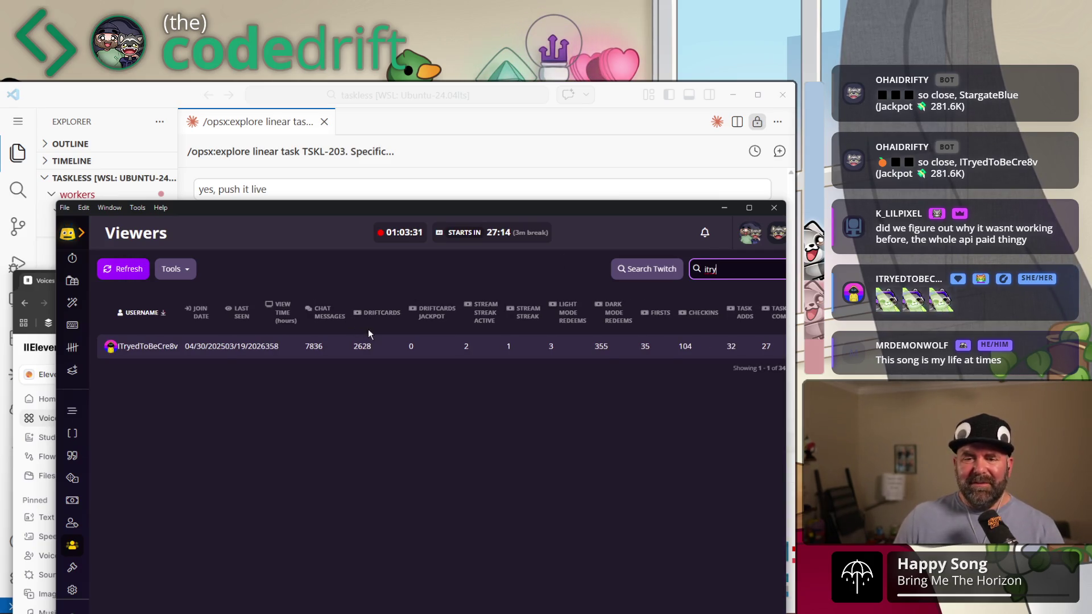
left_click(397, 357)
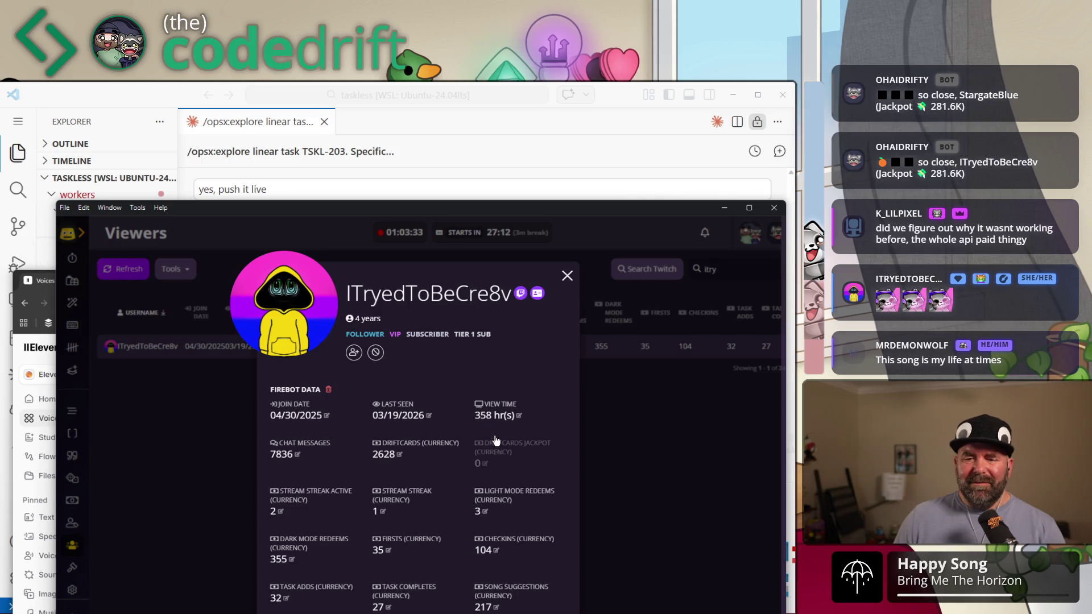
Step: Replace the TTSVoice metadata value she008 with the viewer's voice name and save
scroll(452, 455, "down", 10)
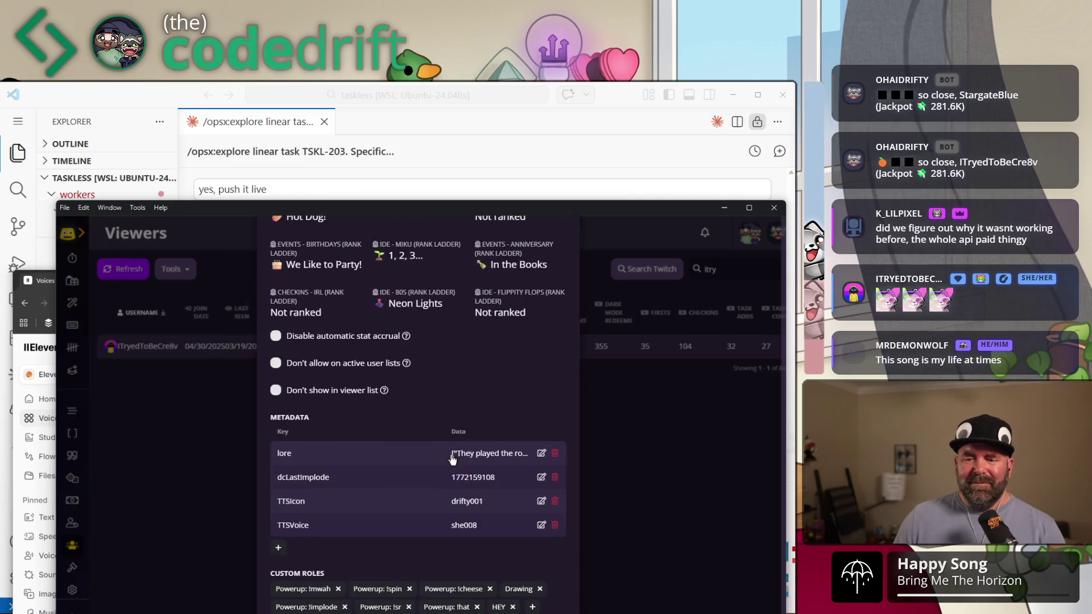
left_click(541, 524)
double_click(337, 385)
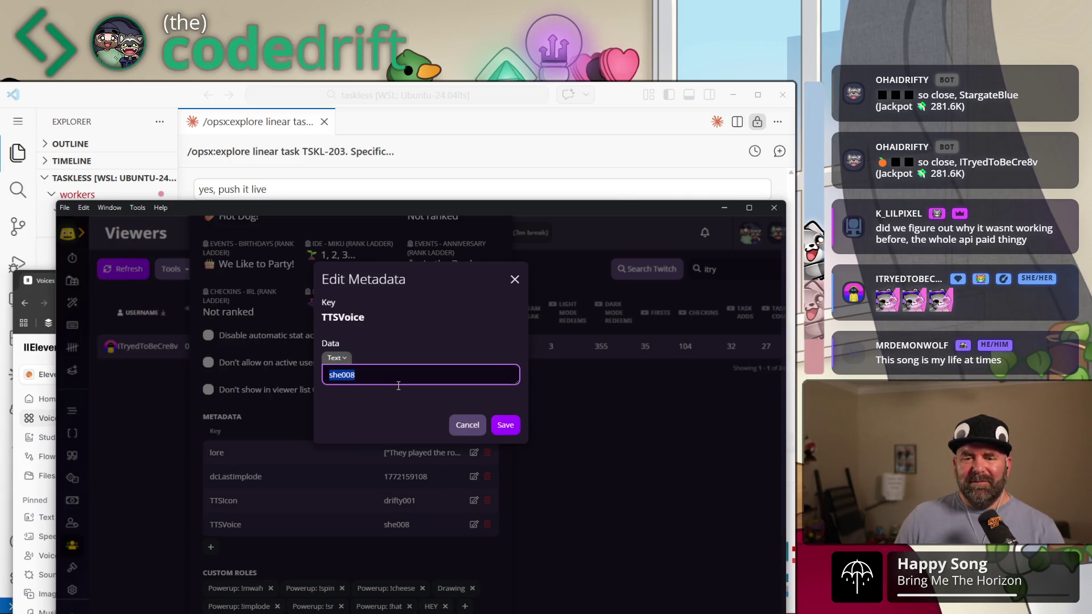
key("ctrl+v")
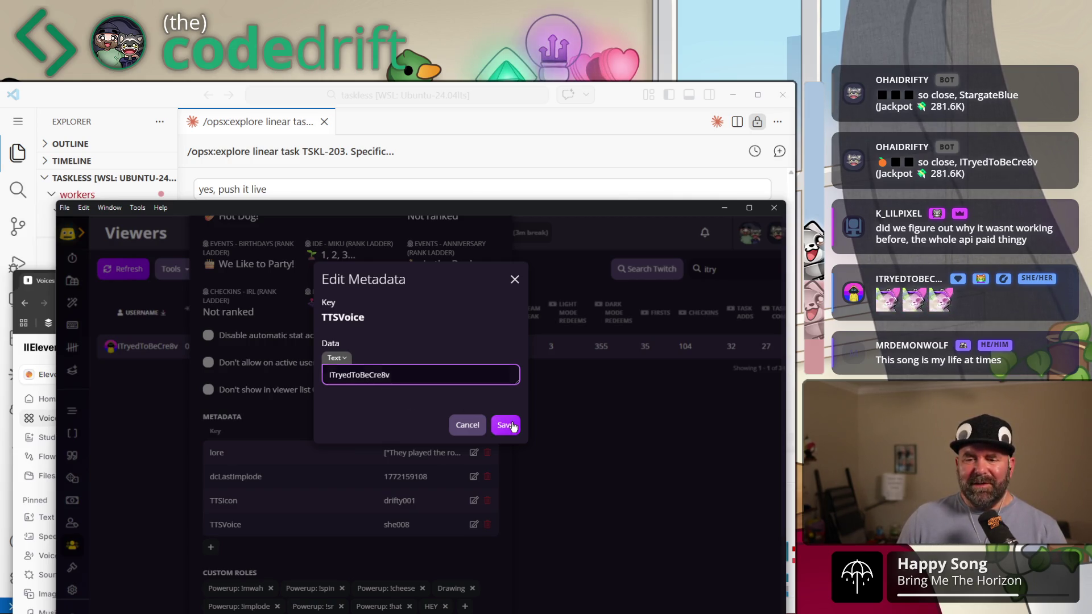
left_click(505, 425)
scroll(564, 367, "up", 10)
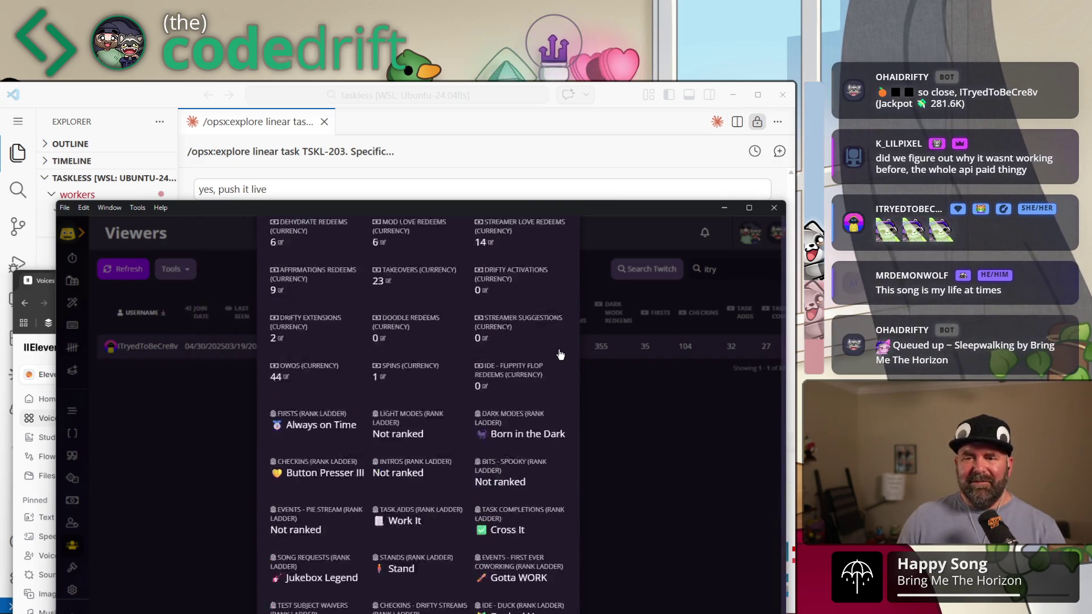
left_click(567, 271)
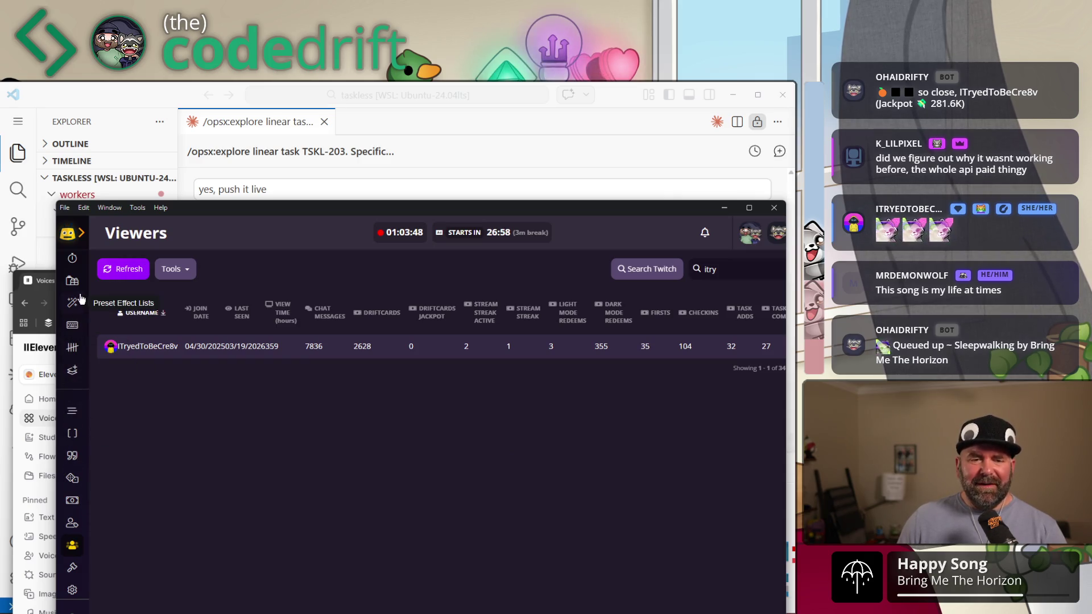
Step: Run the User Says / Speaks with TTS (ElevenLabs) preset with the viewer as speaker
left_click(72, 303)
left_click(679, 269)
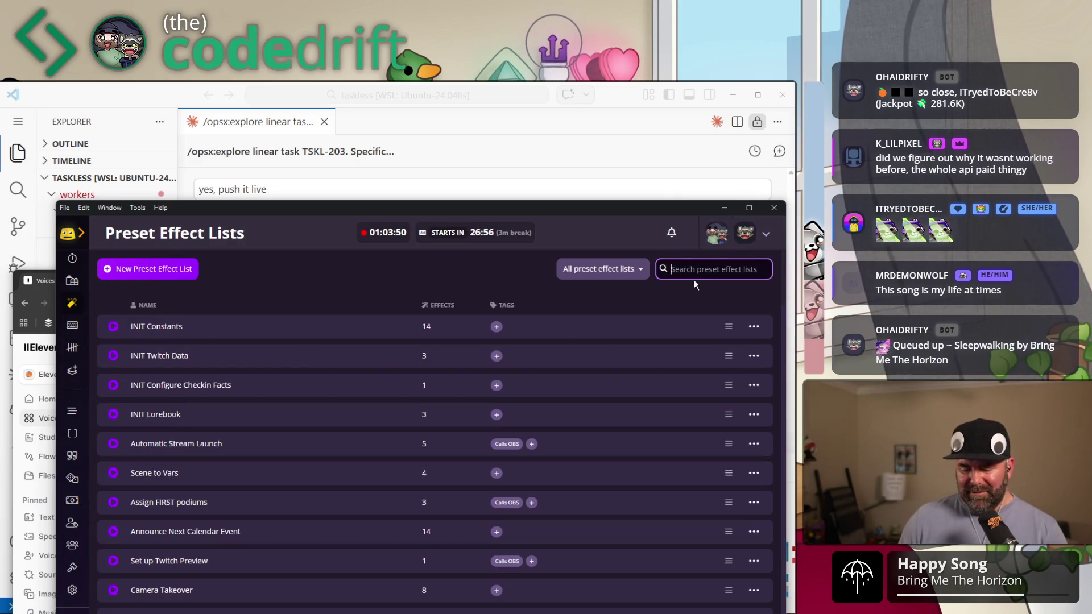
type("eleven")
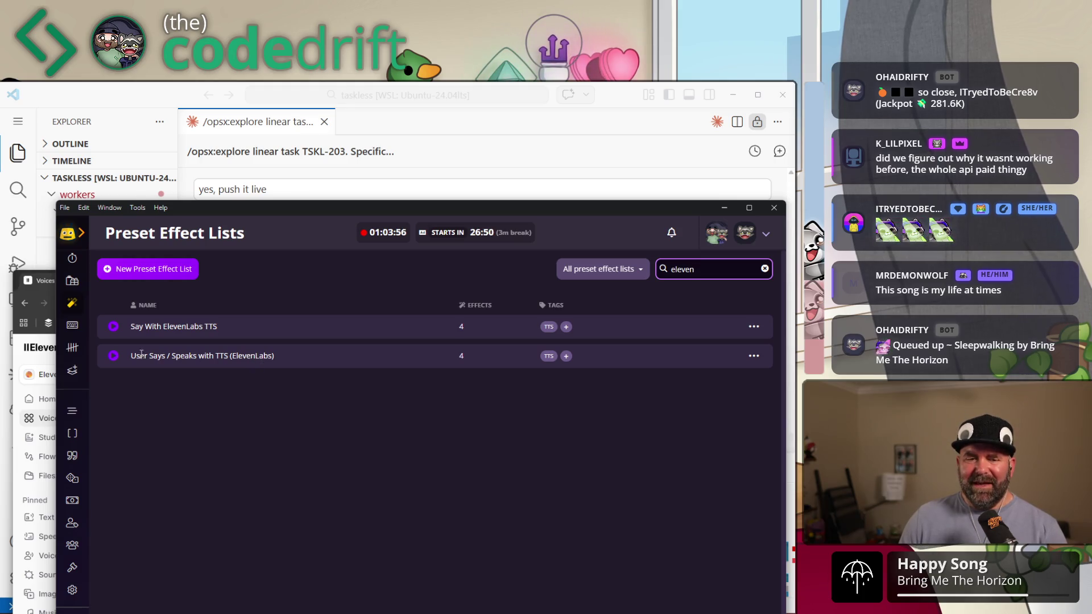
left_click(114, 356)
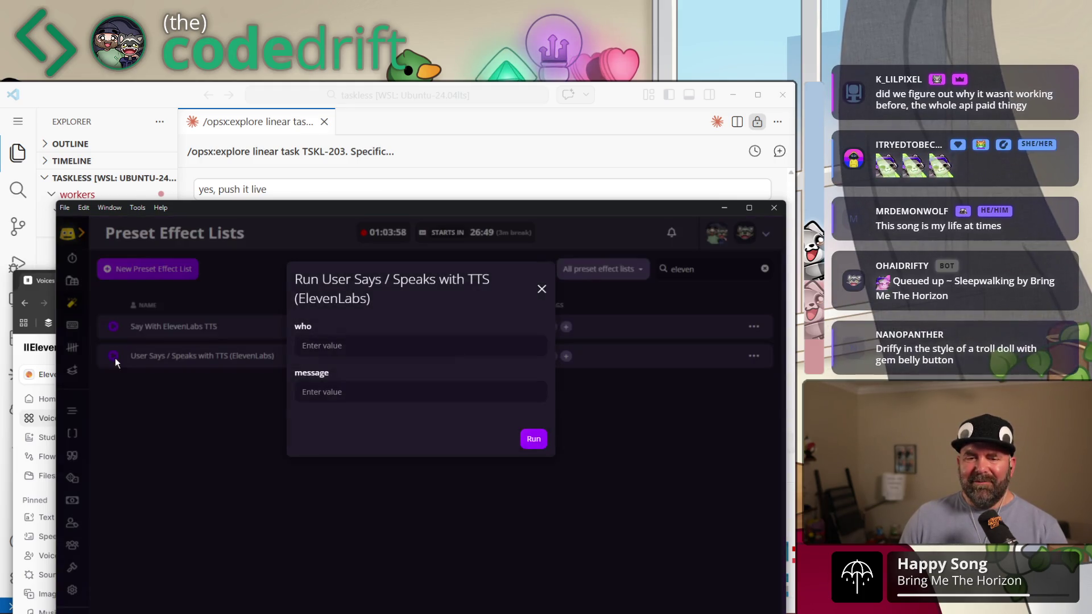
left_click(396, 348)
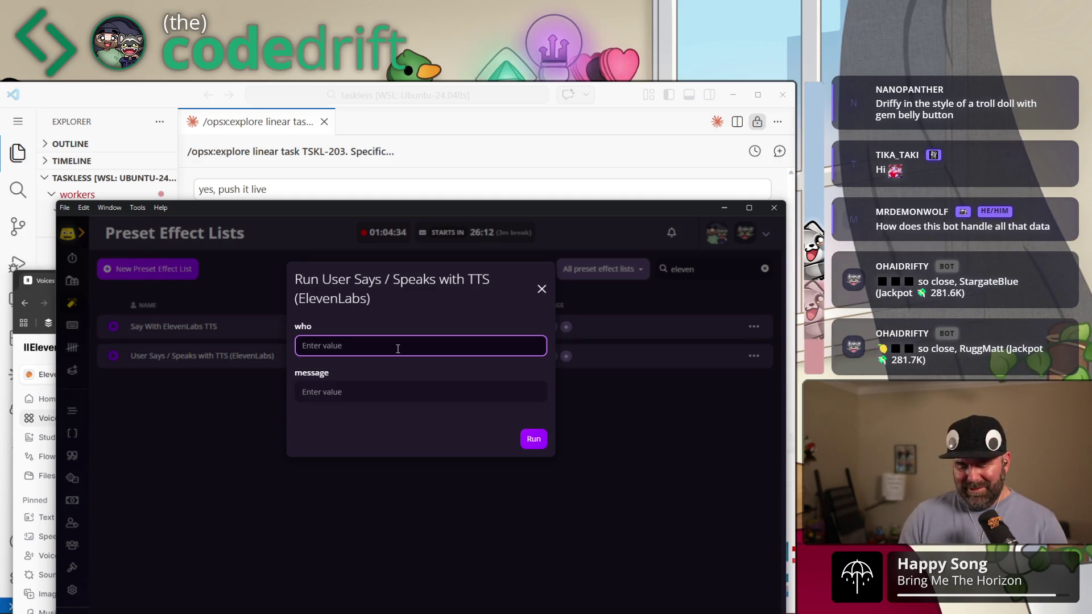
type("ITryedToBeCre8v")
key("Tab")
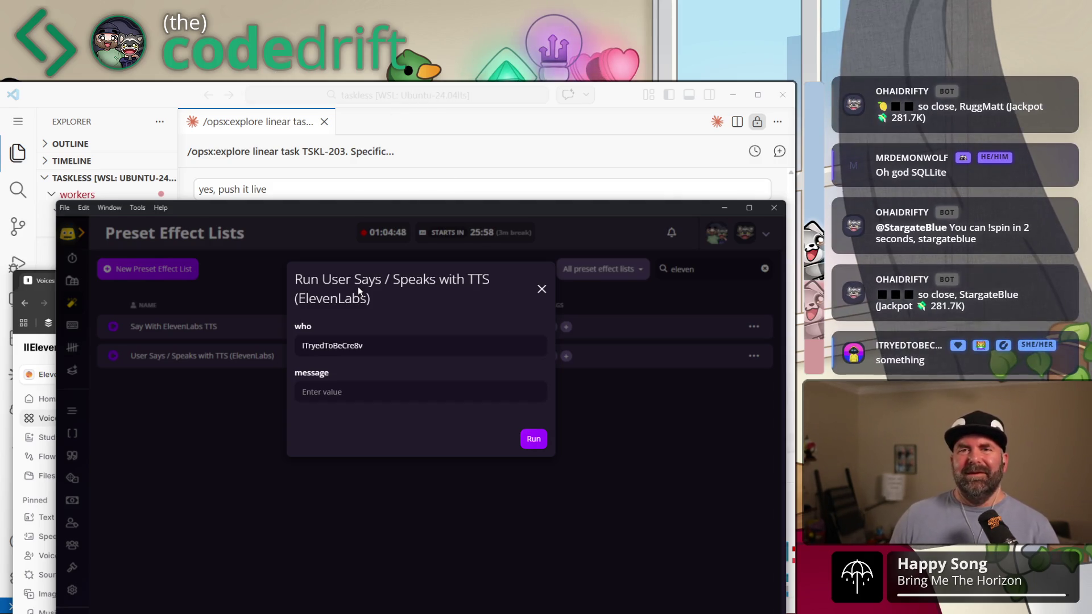
Step: Set the message to 'The meatloaf is in the oven' and run the TTS test
left_click(379, 388)
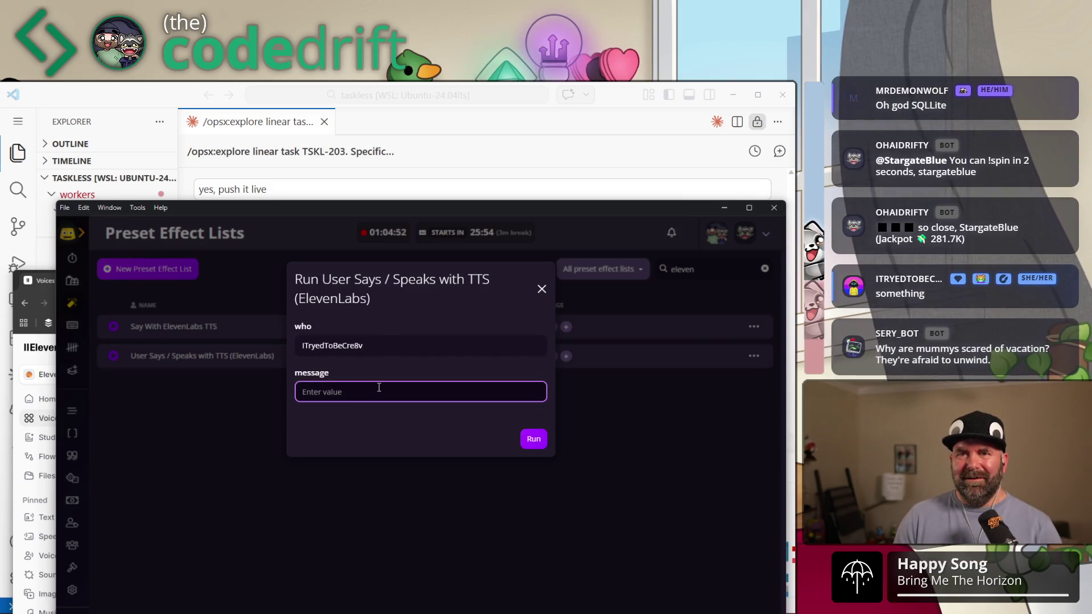
type("when prompted t")
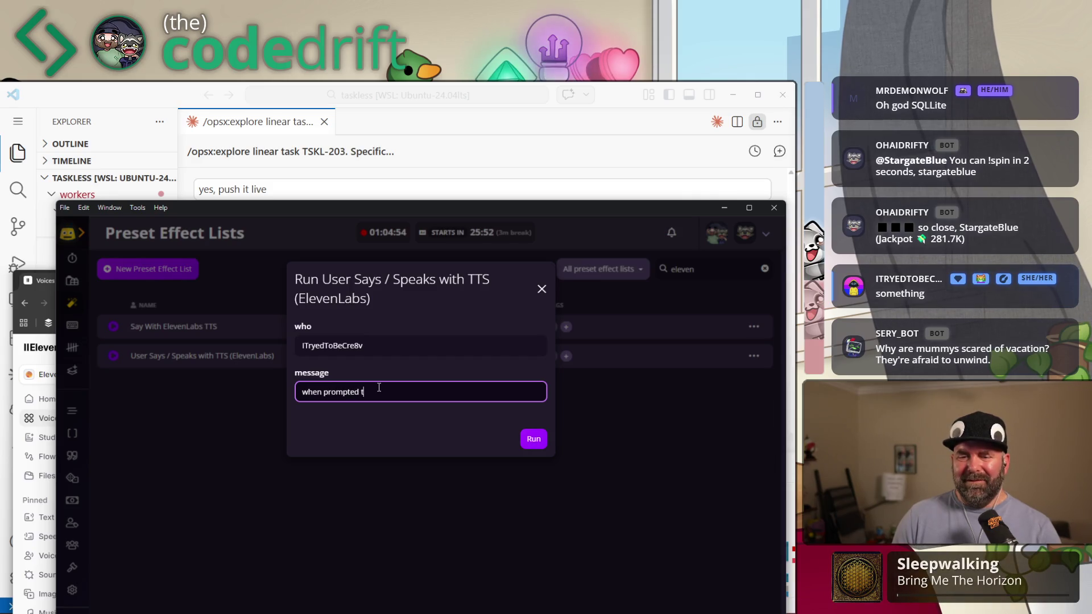
type(" something,")
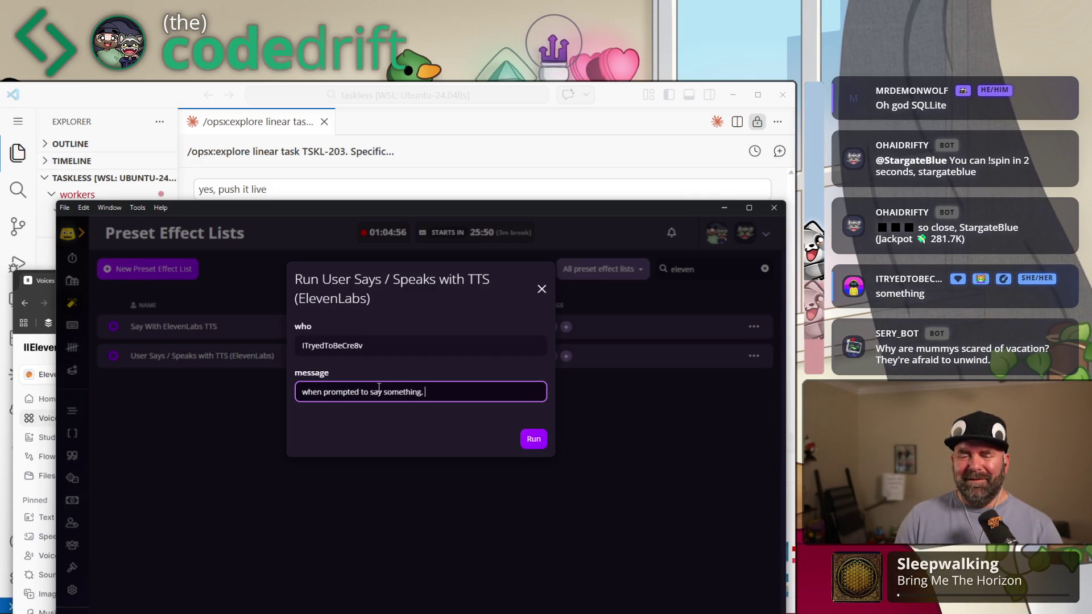
type(" chose to say")
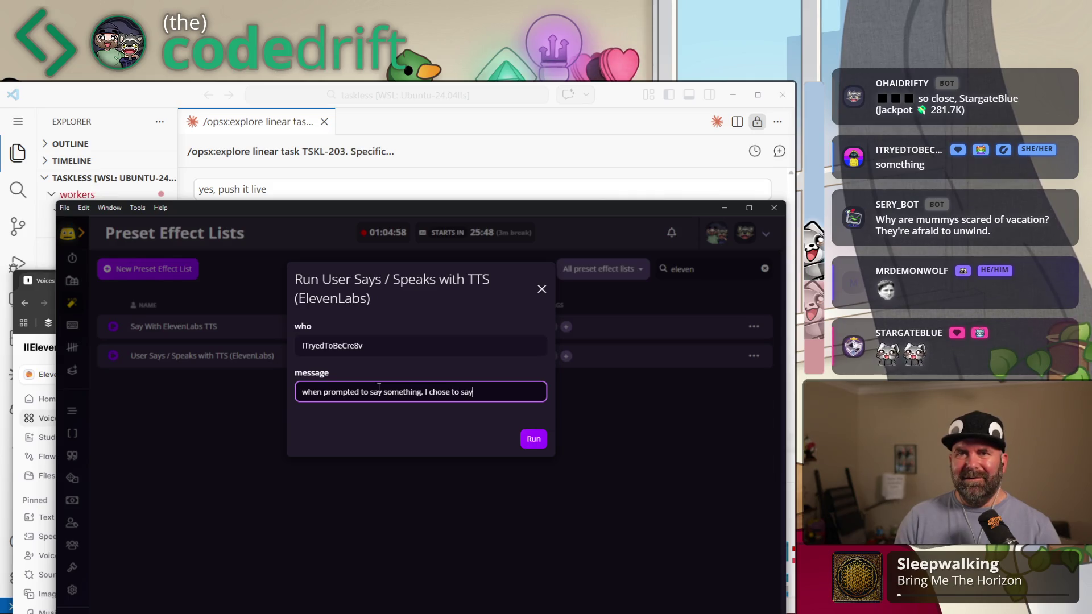
type("omething\" be")
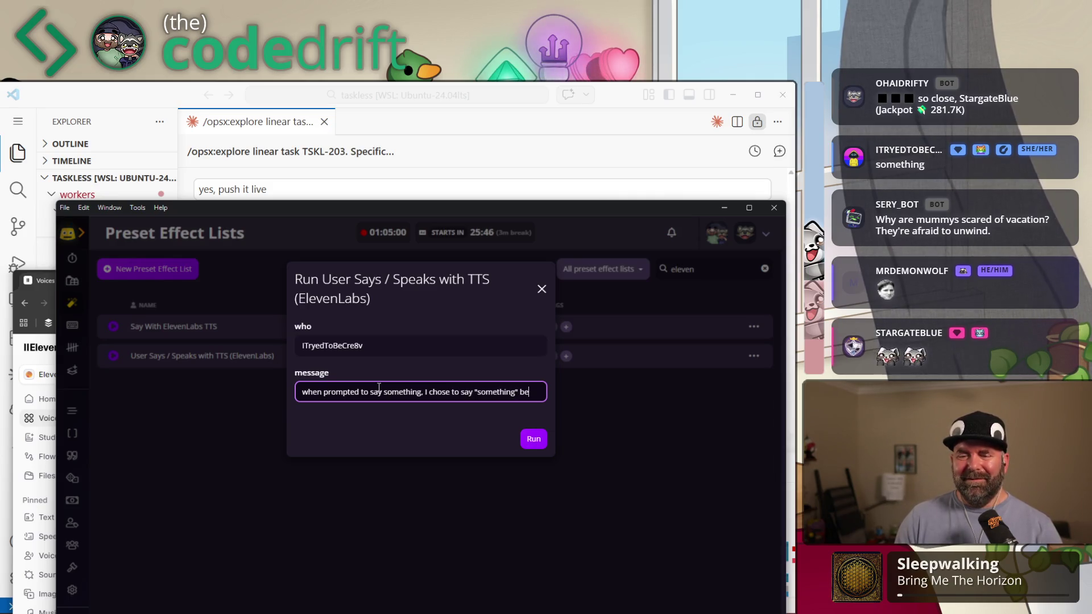
type("cause")
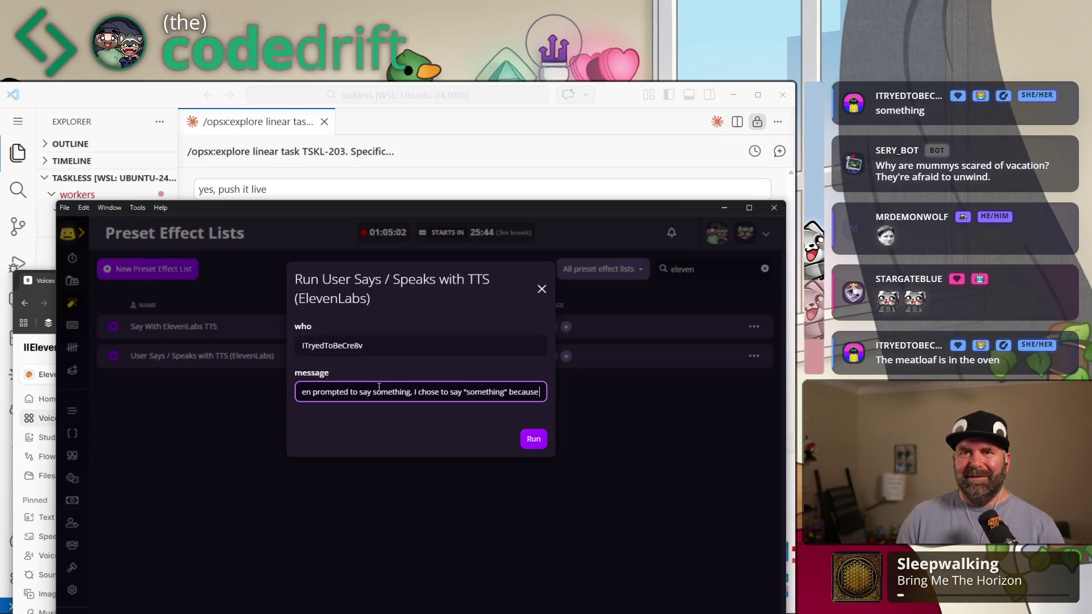
key("ctrl+a")
key("BackSpace")
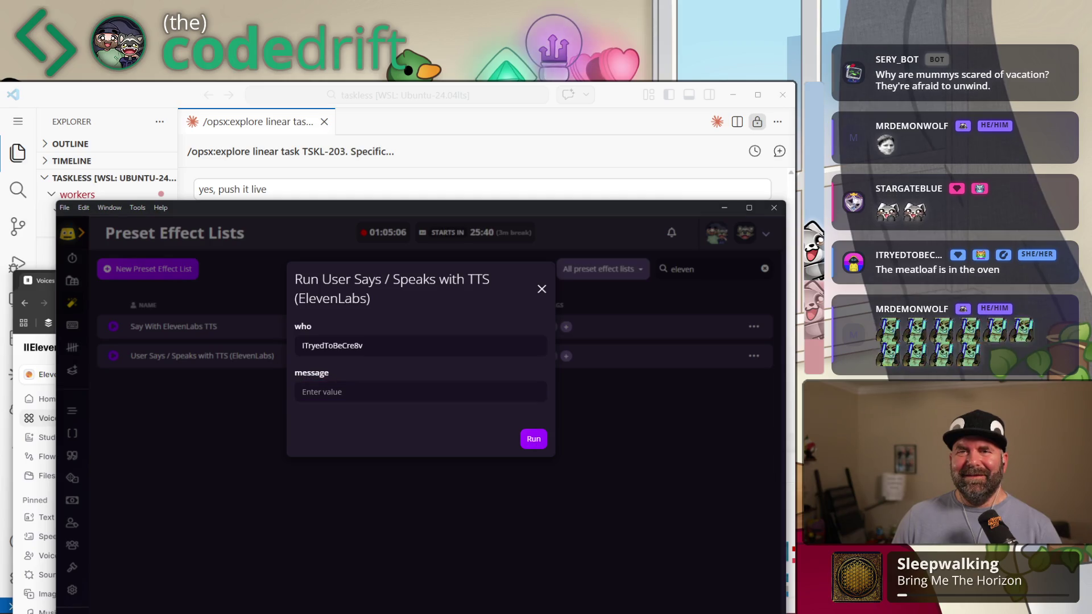
left_click(442, 394)
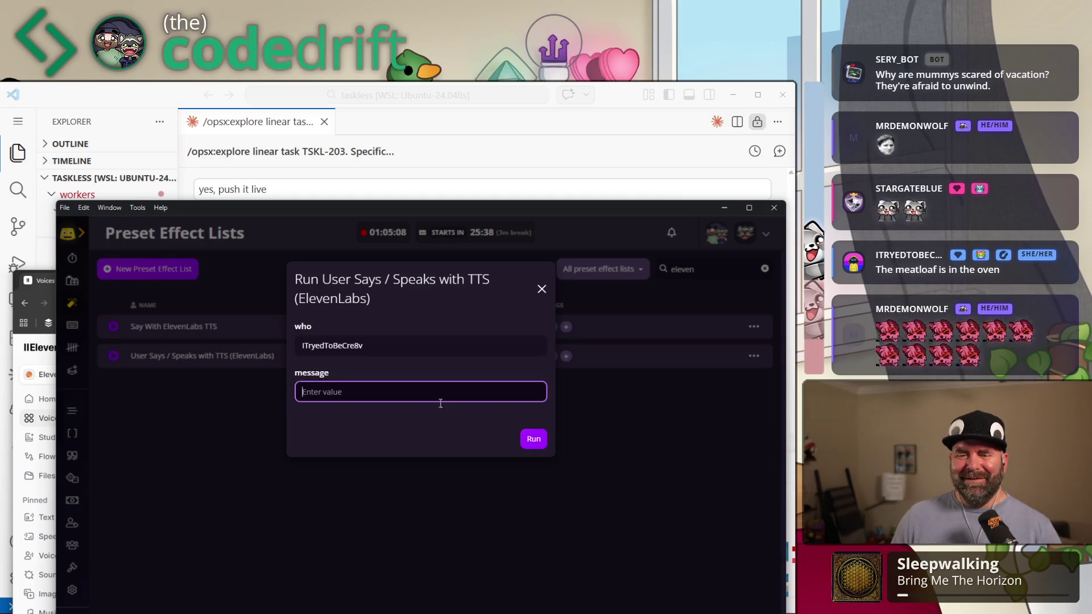
type("The meatloaf is in the oven")
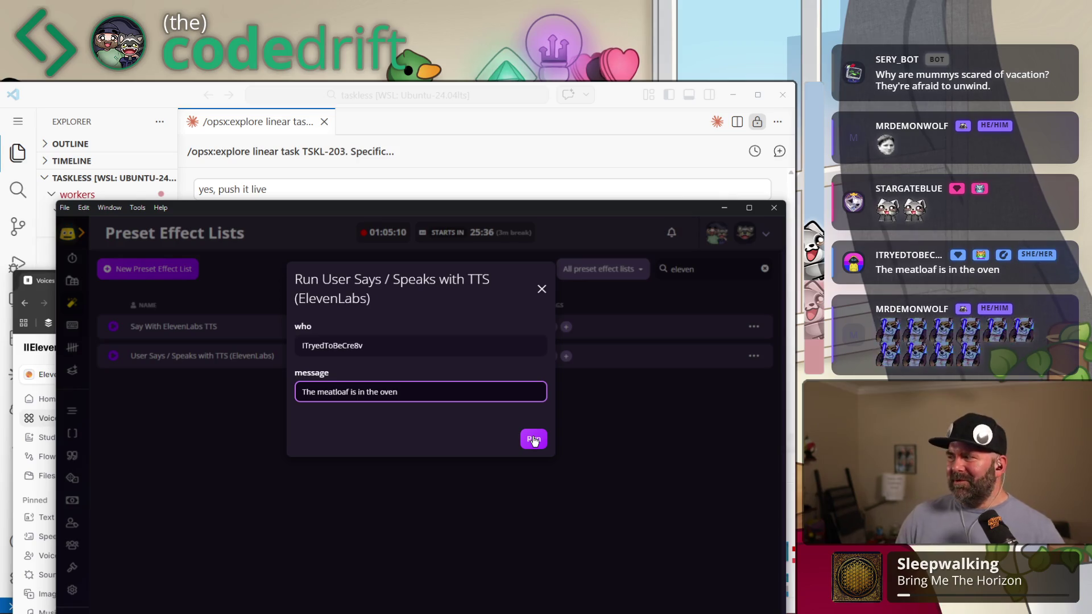
left_click(535, 441)
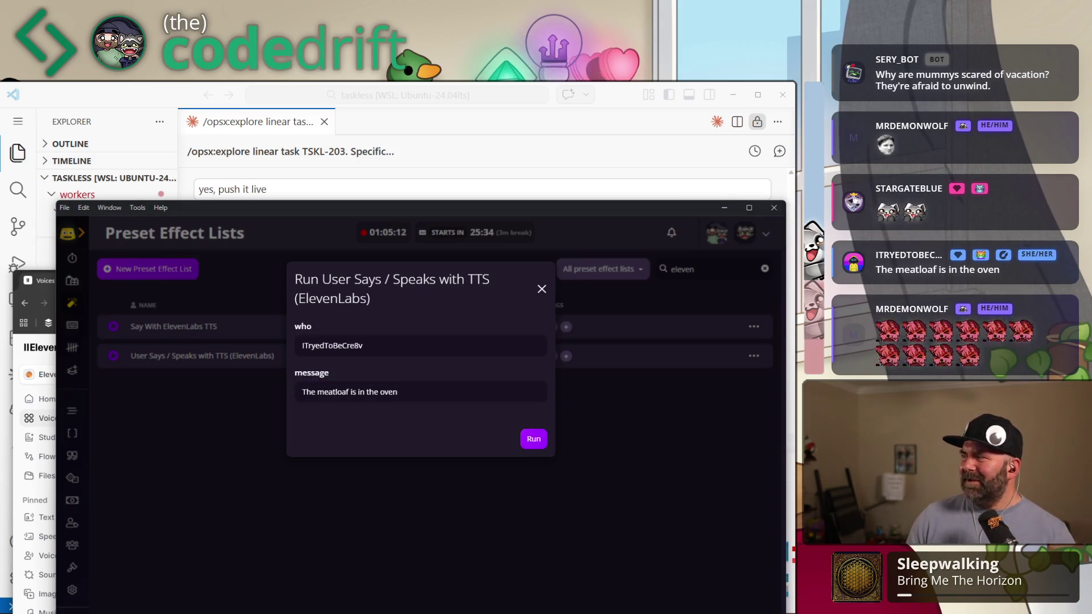
left_click(535, 441)
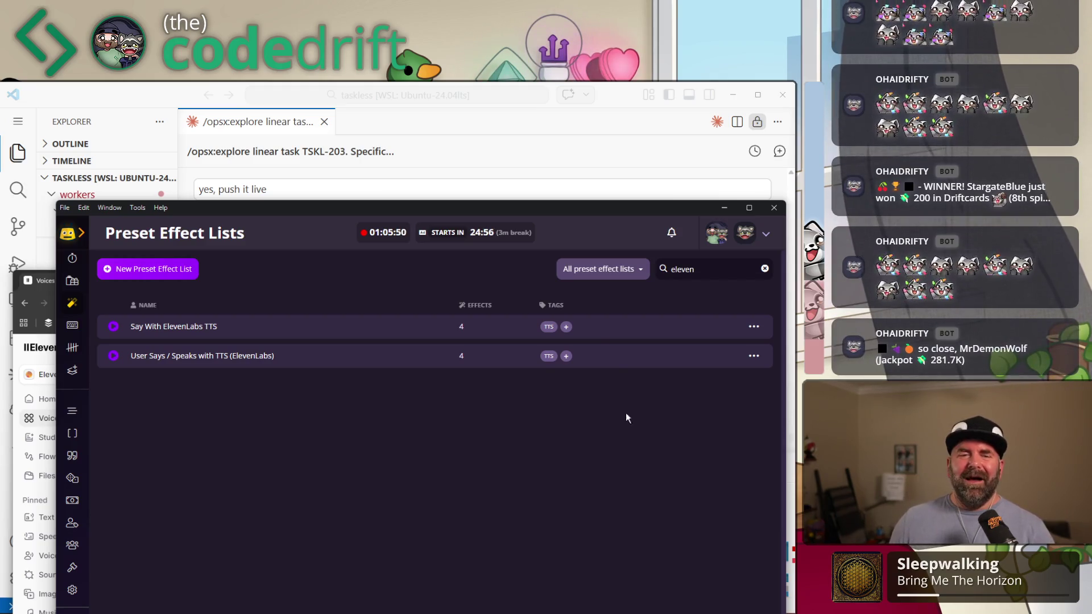
Step: Close the ElevenLabs browser and shrink the VS Code terminal so the Claude chat gets more room
mouse_move(243, 211)
left_mouse_down()
mouse_move(871, 330)
mouse_move(995, 341)
left_mouse_up()
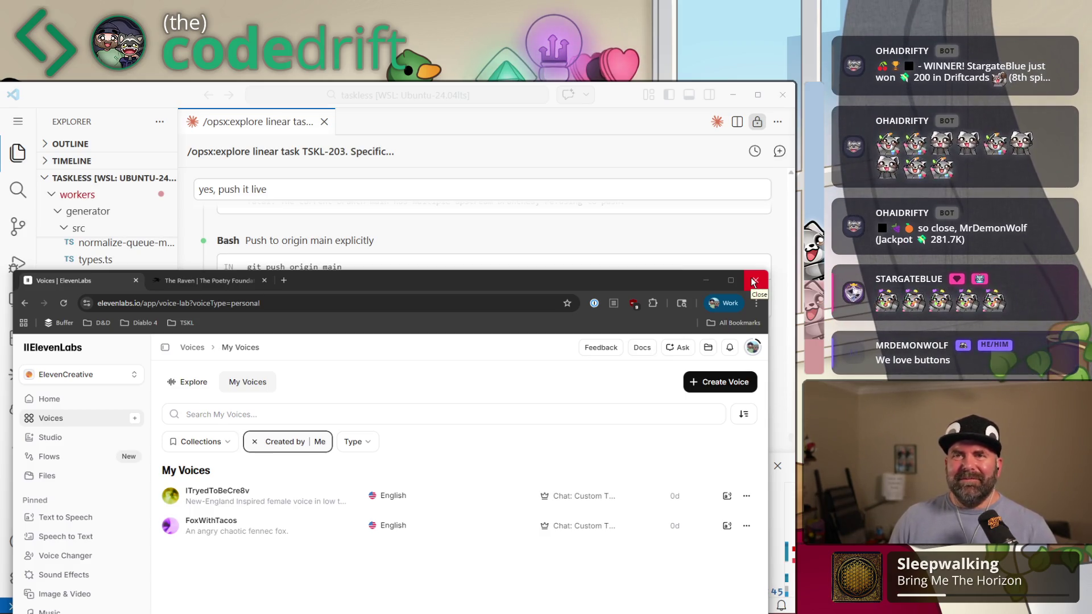
left_click(754, 282)
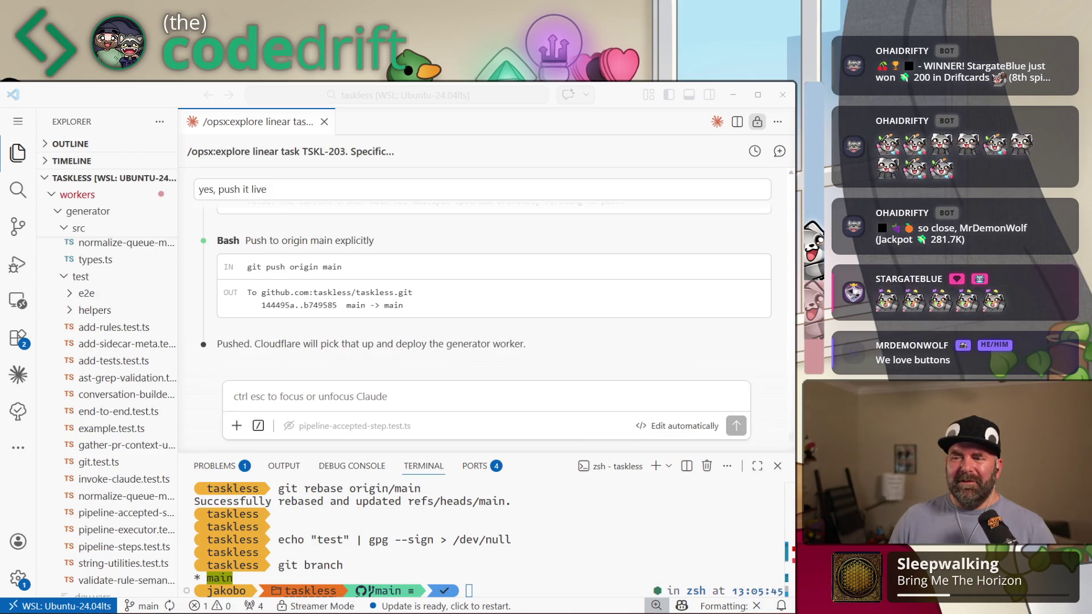
left_click(382, 338)
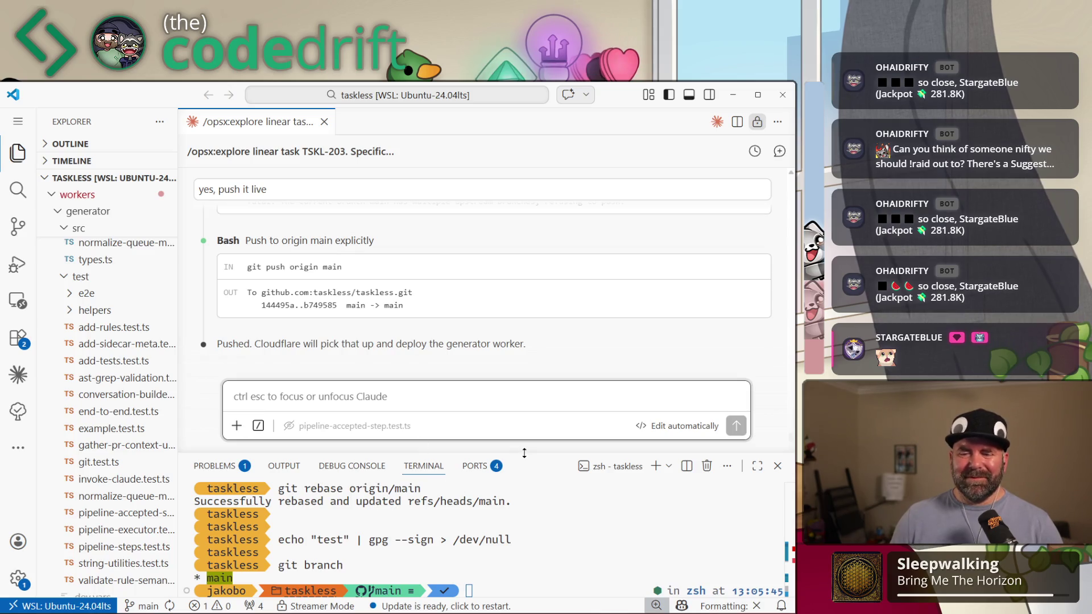
left_click_drag(523, 453, 478, 481)
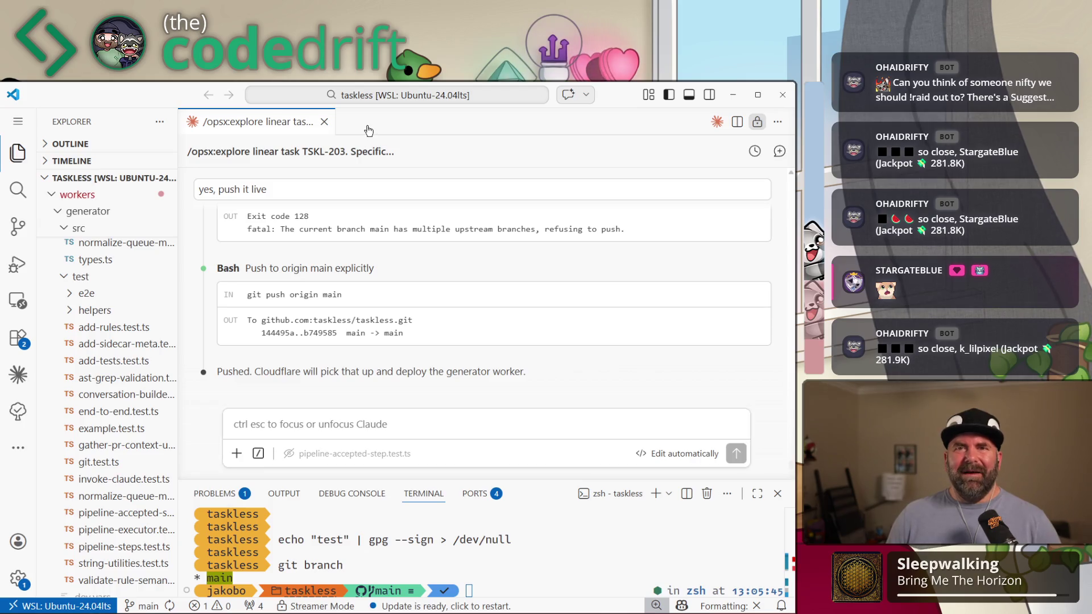
Step: Create a new untitled file before the chat with an underlined 'WHEN WE RETURN' heading
double_click(370, 125)
left_click_drag(370, 127, 247, 128)
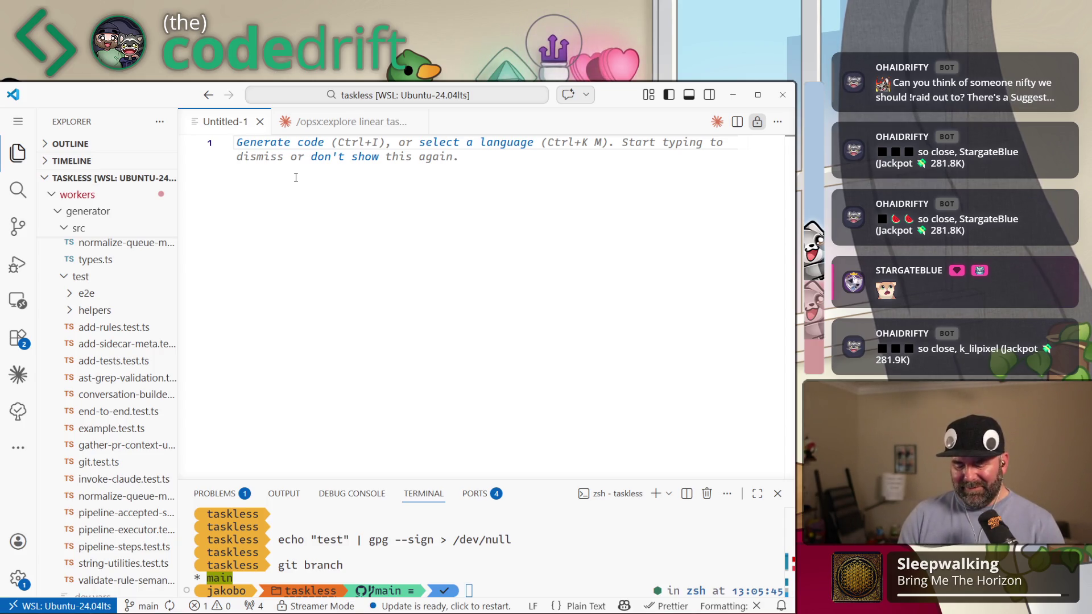
type("WHEN WE RETURN")
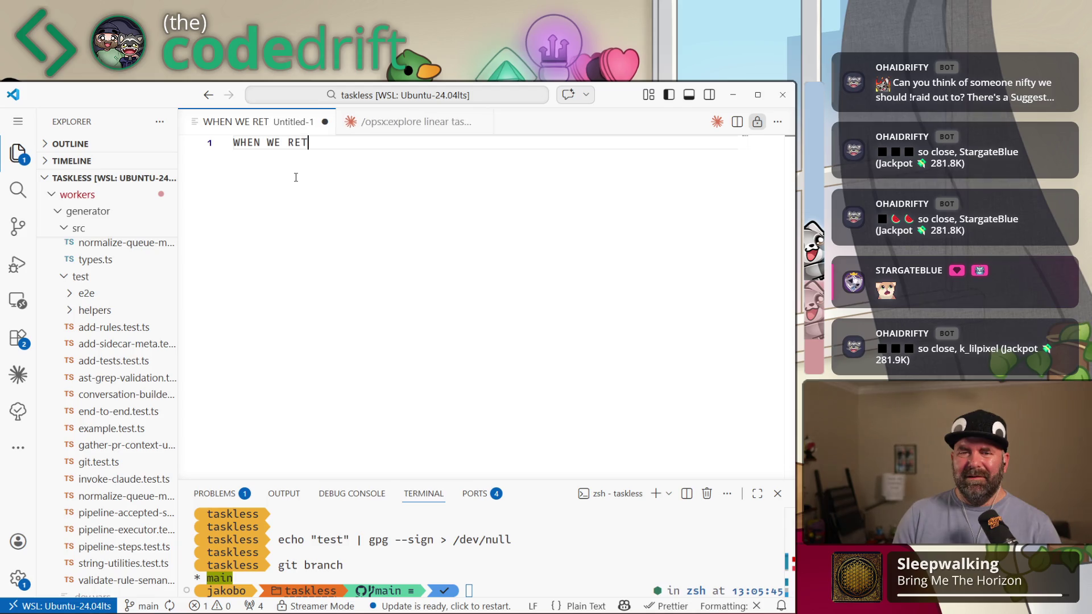
key("Return")
type("==============")
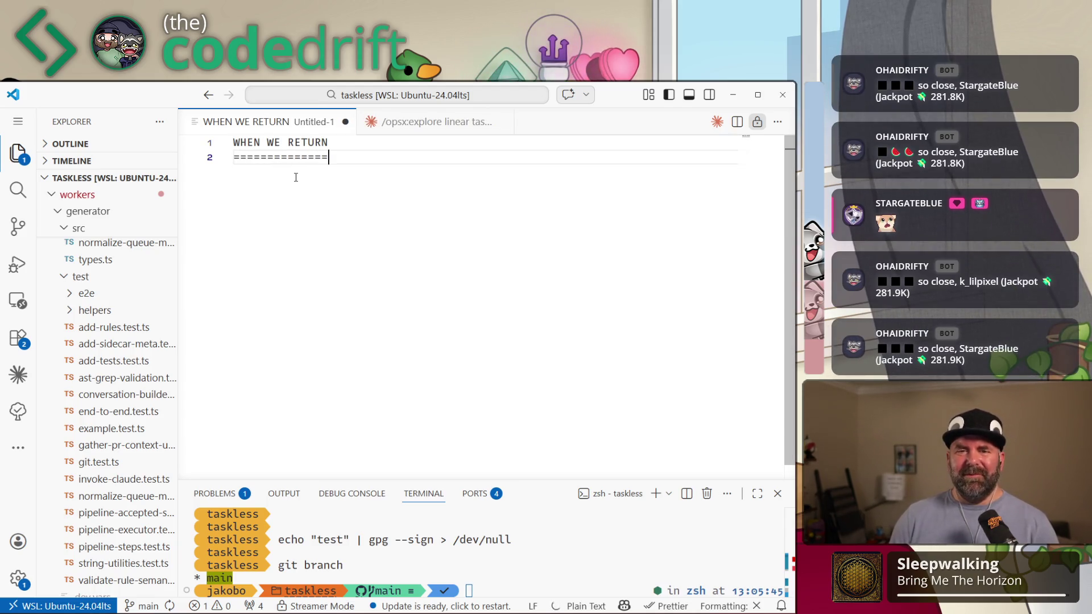
key("Return")
Step: List Taskless Update topics: the iterative PR hell, Builder Pattern, Rewriting the state machine
type("Taskles")
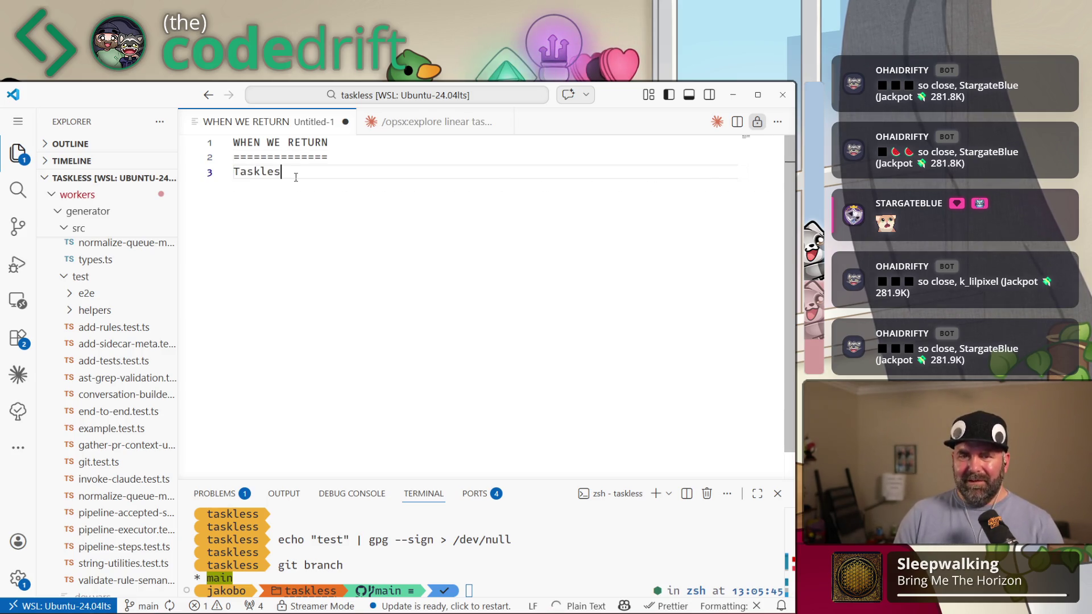
type("s Update")
key("Return")
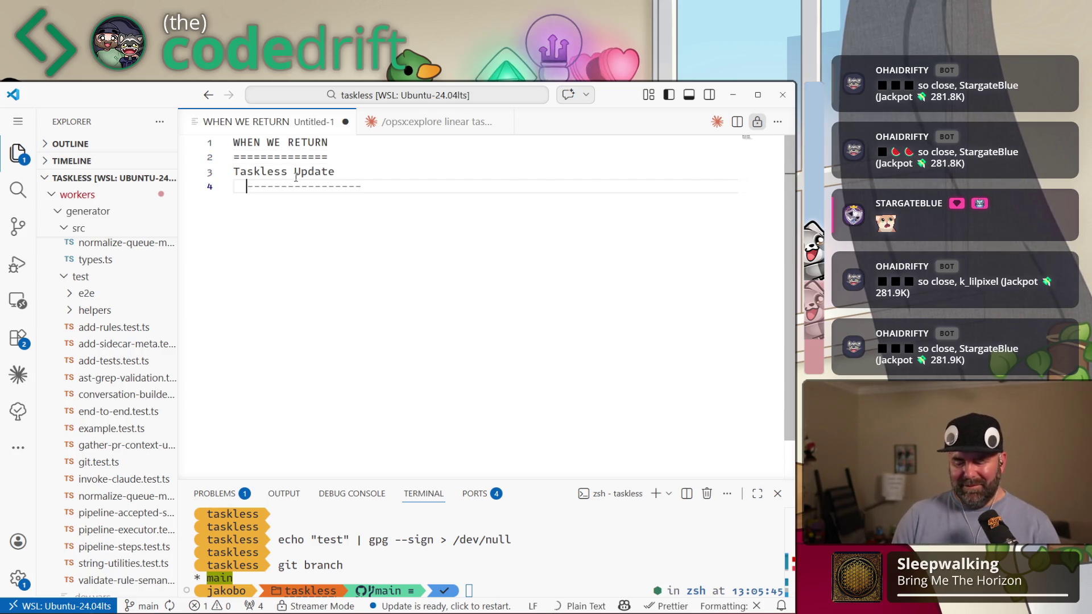
type("- the iterati")
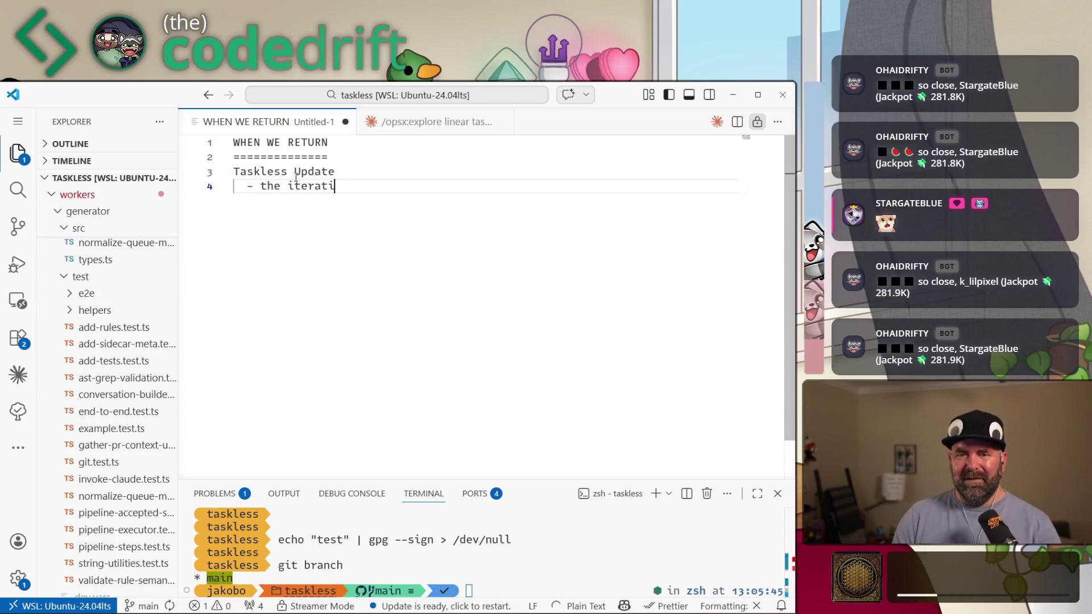
type("ve PR hell")
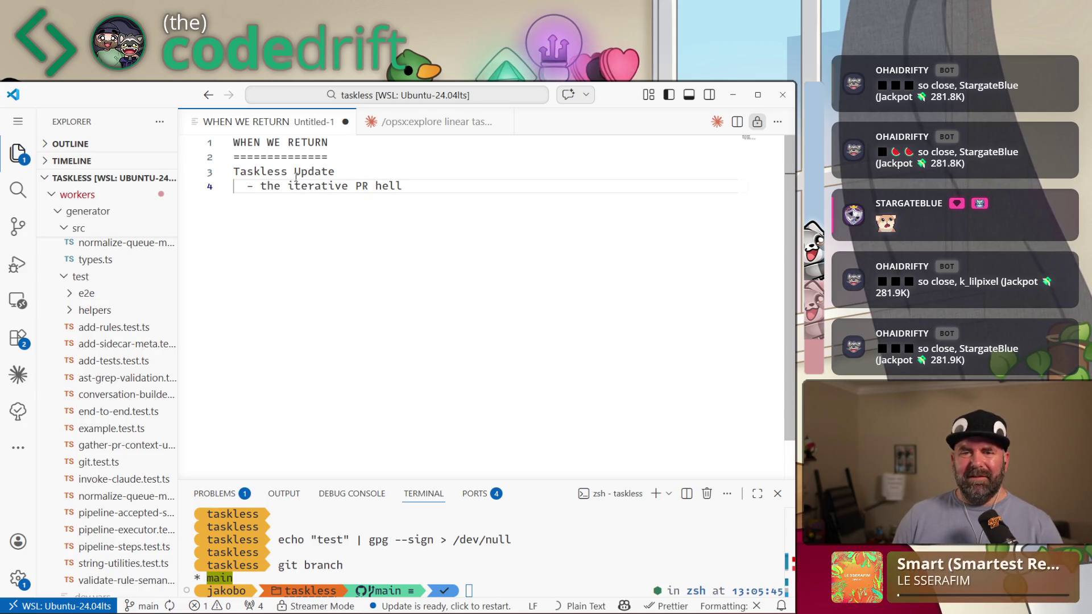
key("Return")
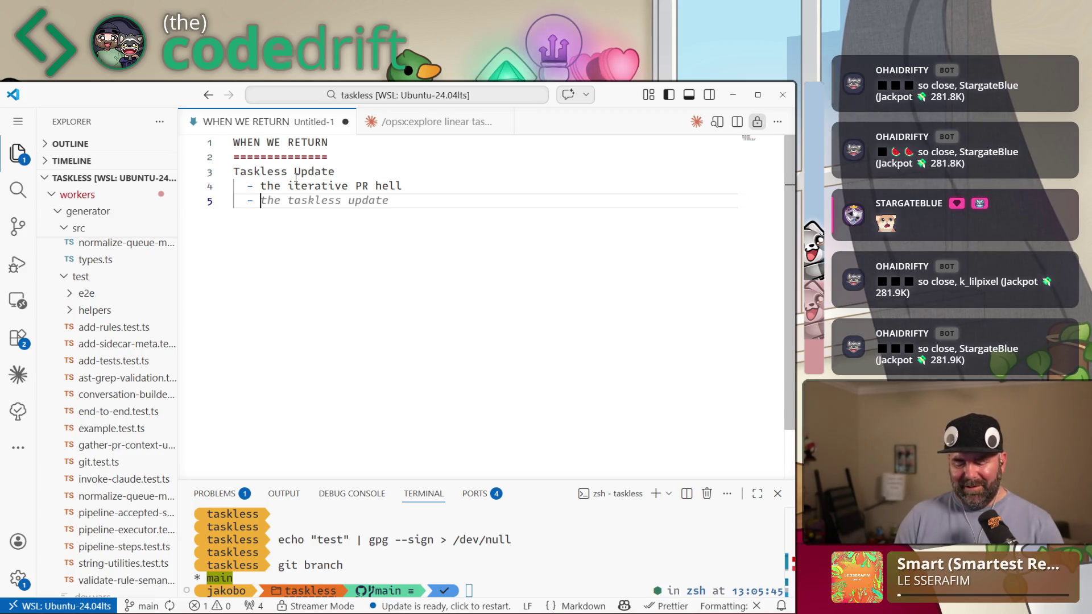
type("Builder Pattern")
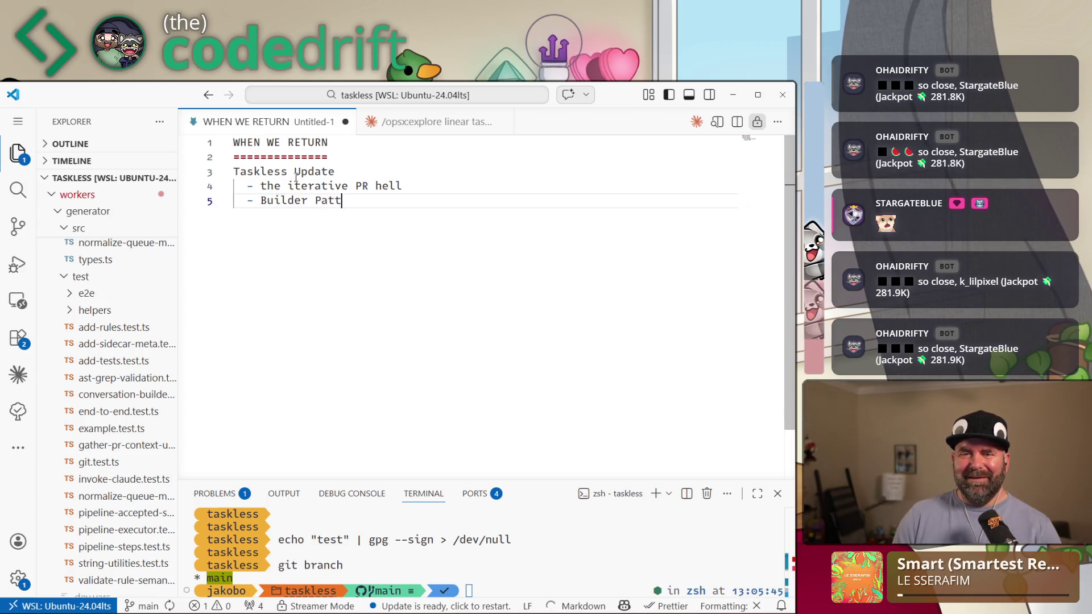
key("Return")
type("- ")
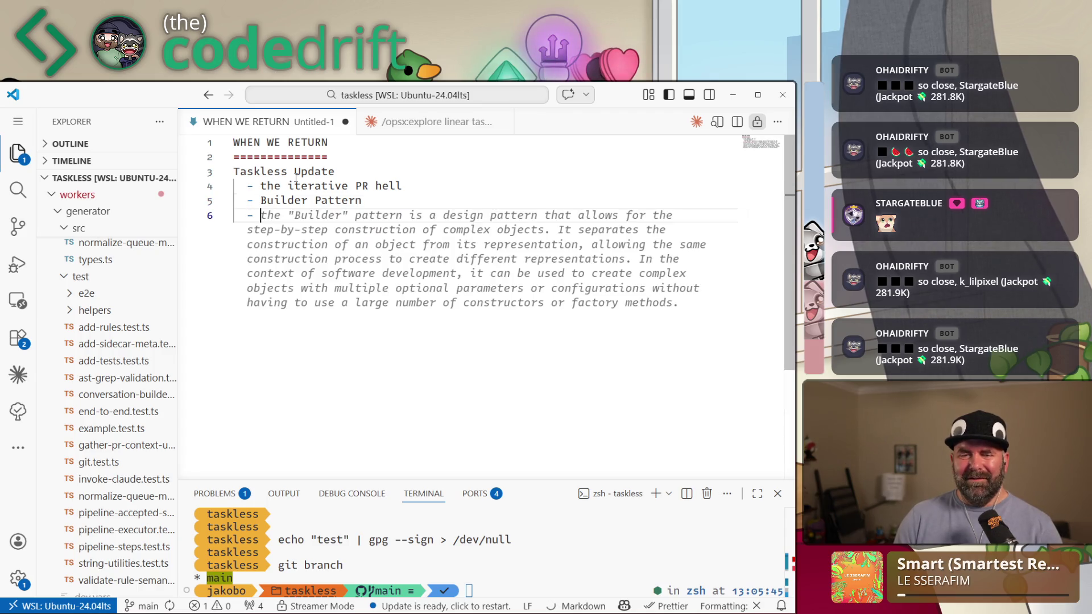
type("Rewriting the")
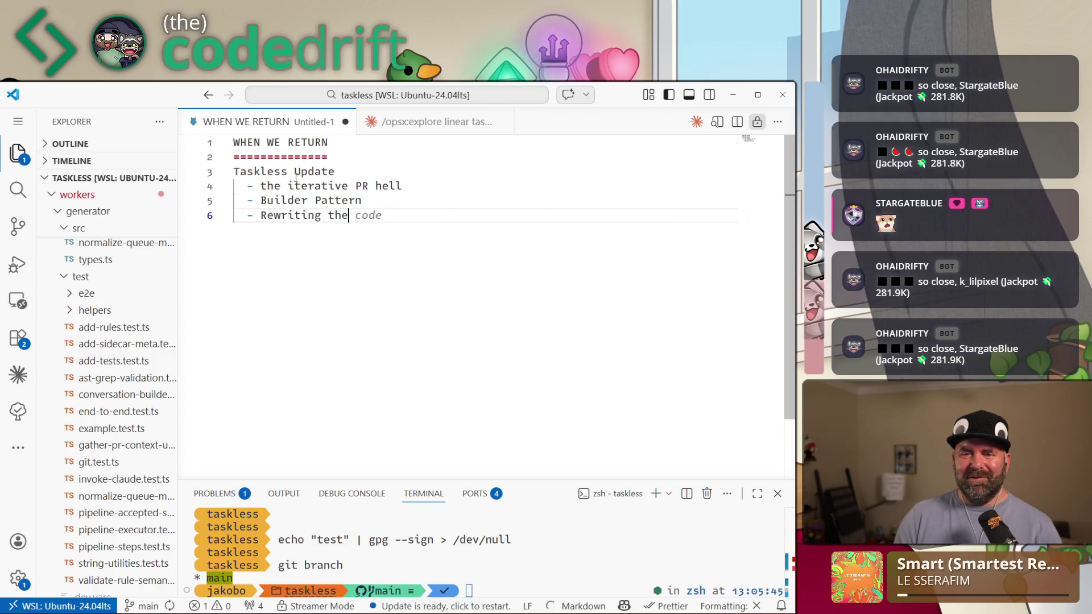
type(" state machine")
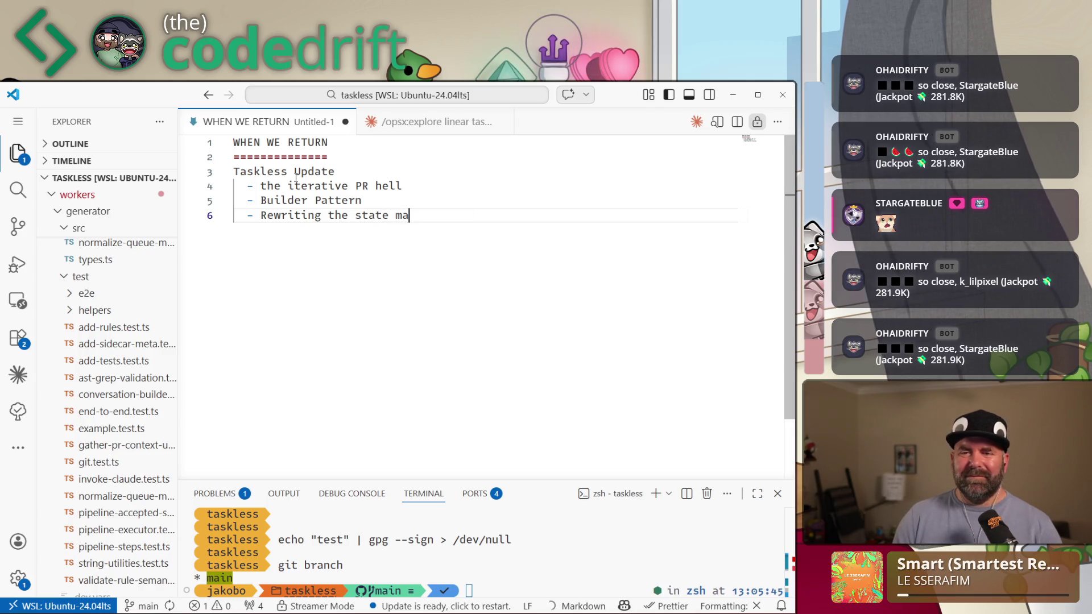
key("Return")
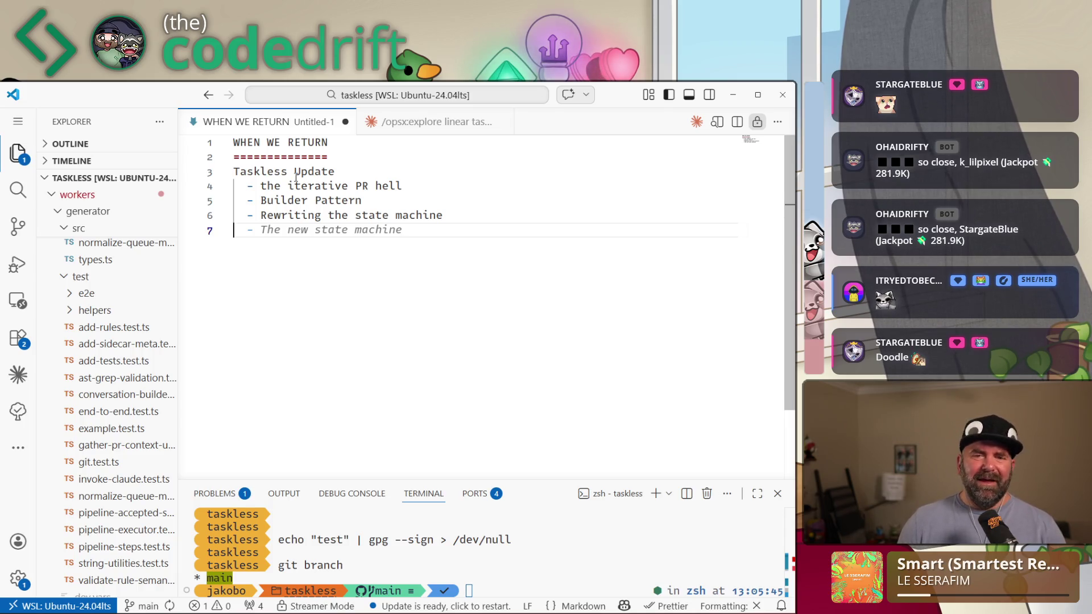
Step: Add a 'Doodle' heading on a new line above Taskless Update
key("Up")
key("Up")
key("Up")
key("Home")
key("Return")
key("Up")
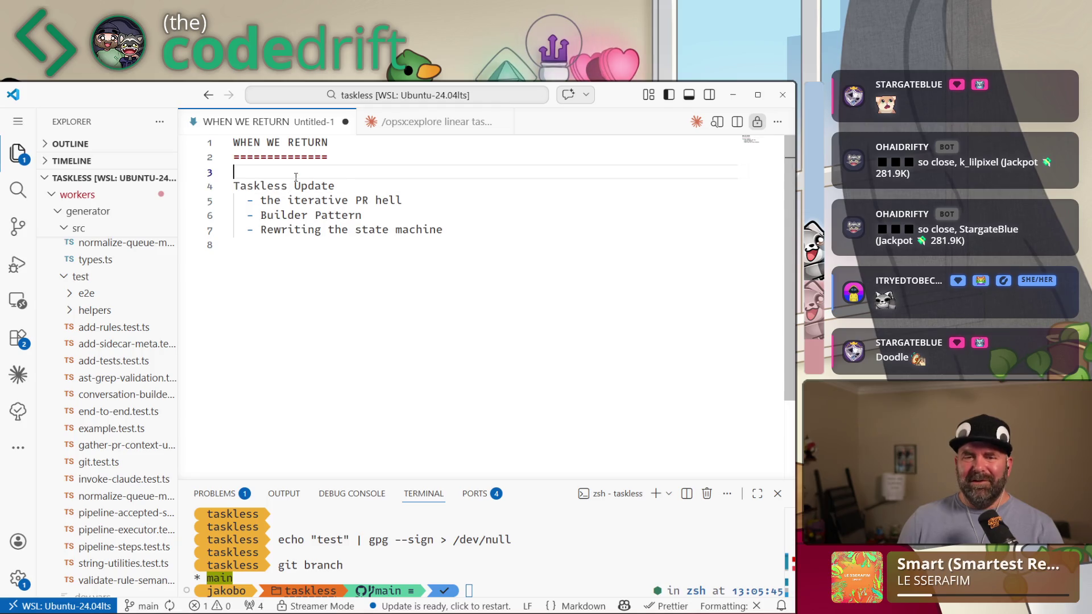
type("D")
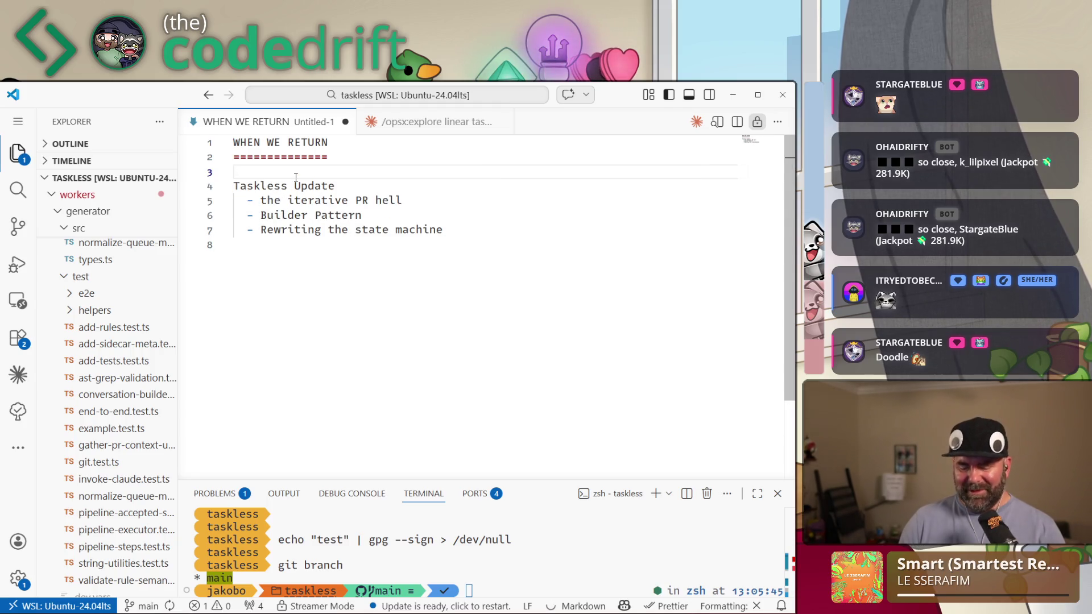
type("oodle")
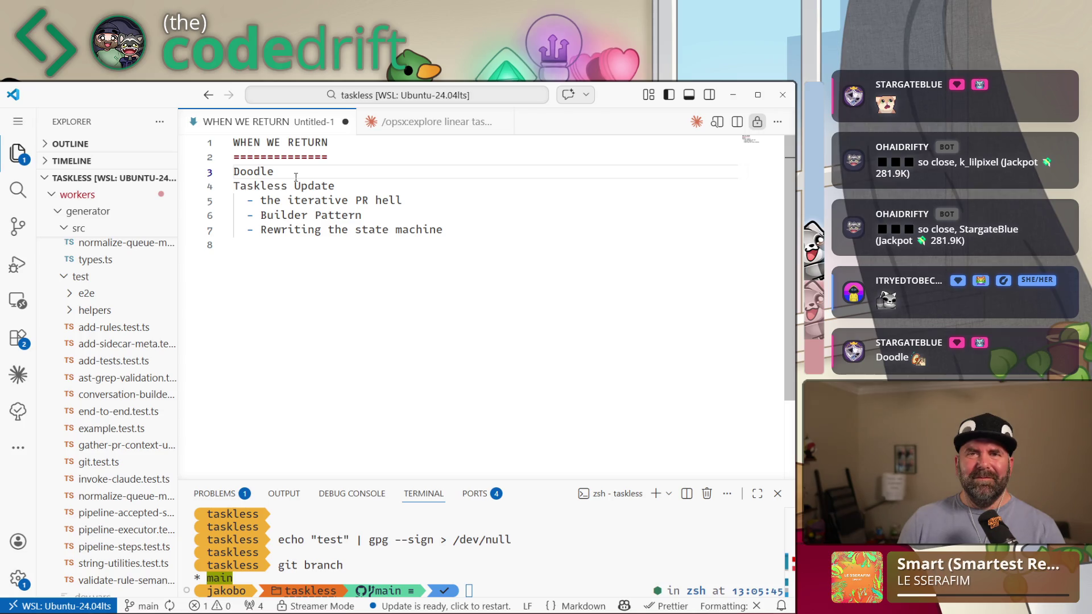
key("Return")
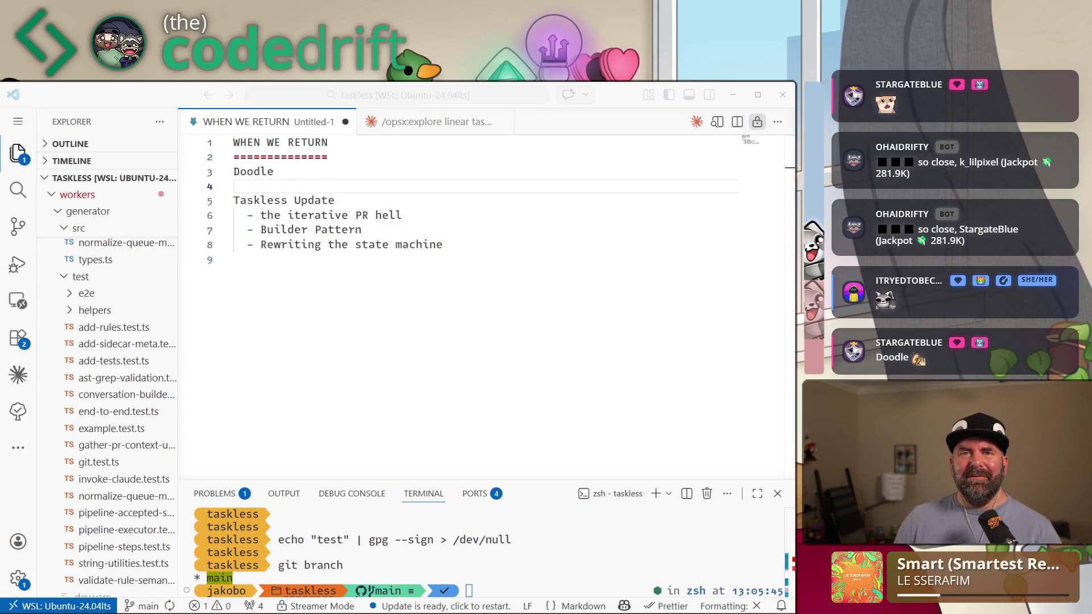
Step: Paste the Driffy troll doll with gem belly button idea under Doodle
left_click(312, 184)
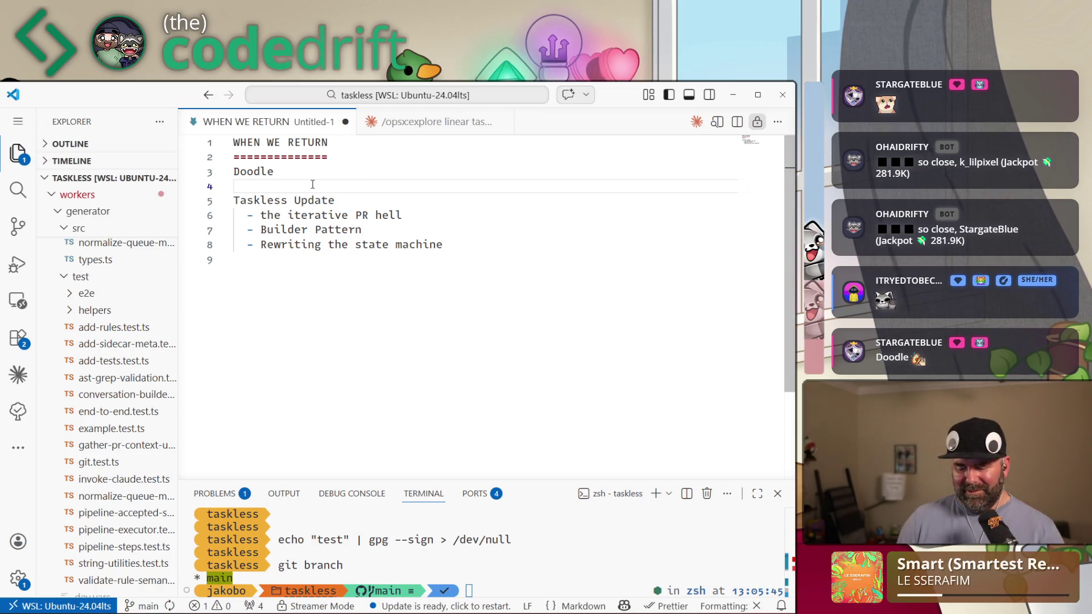
type("Driffy in the style of a troll doll with gem belly button")
key("Delete")
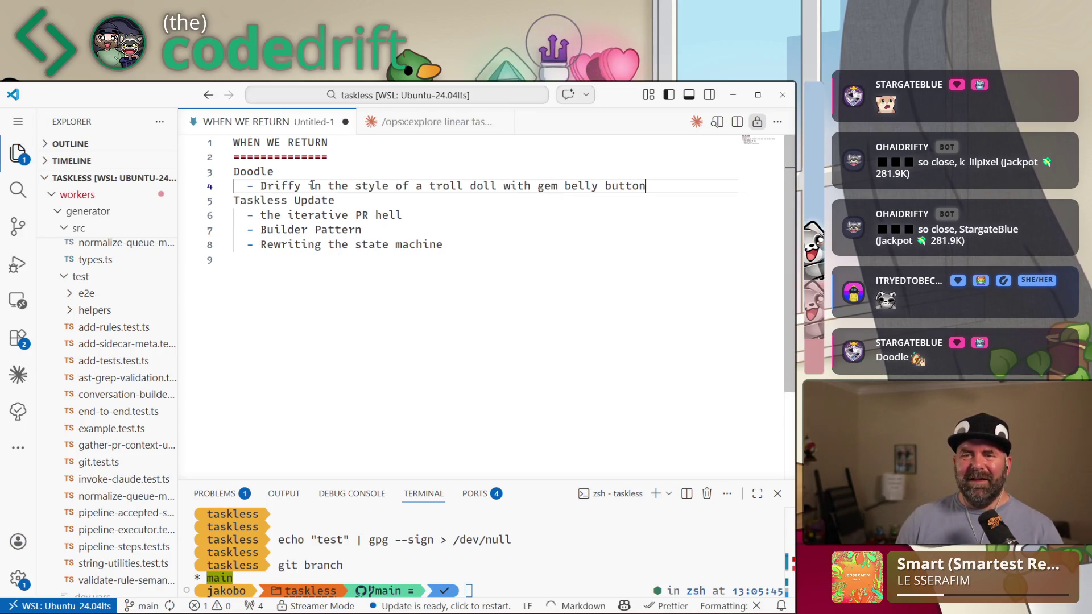
key("Down")
key("Down")
key("Down")
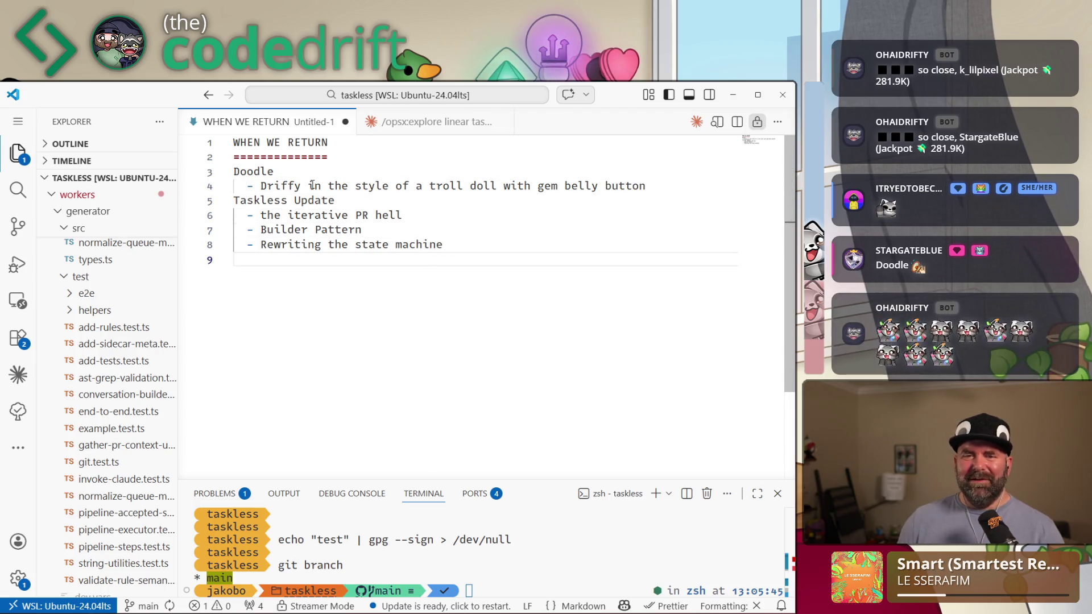
Step: Add an indented sub-bullet 'nanopanther' beneath the Driffy item
left_click(650, 184)
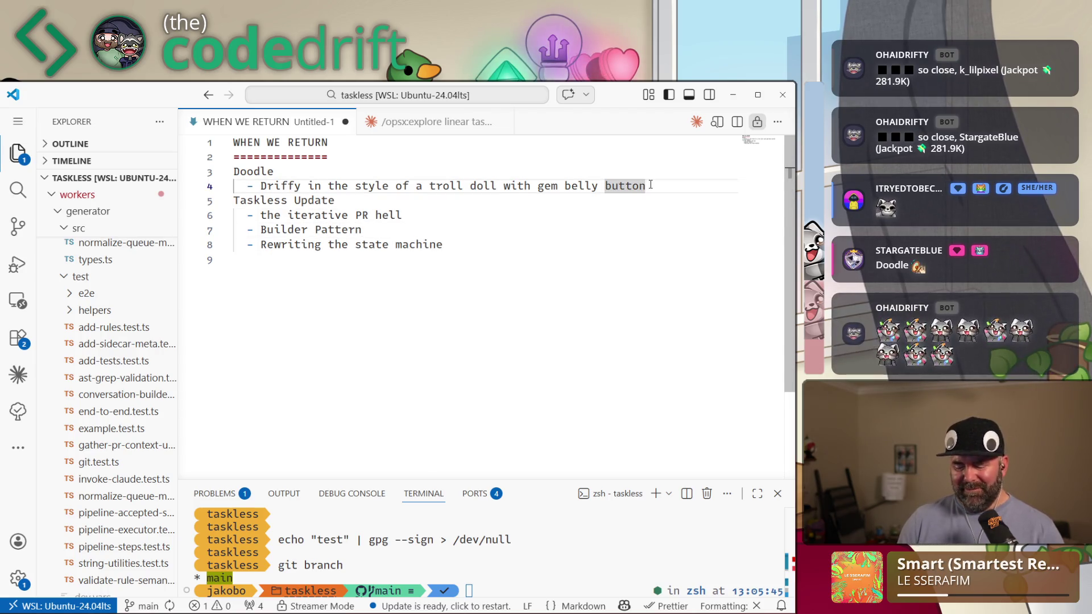
key("Return")
key("Tab")
type("- no")
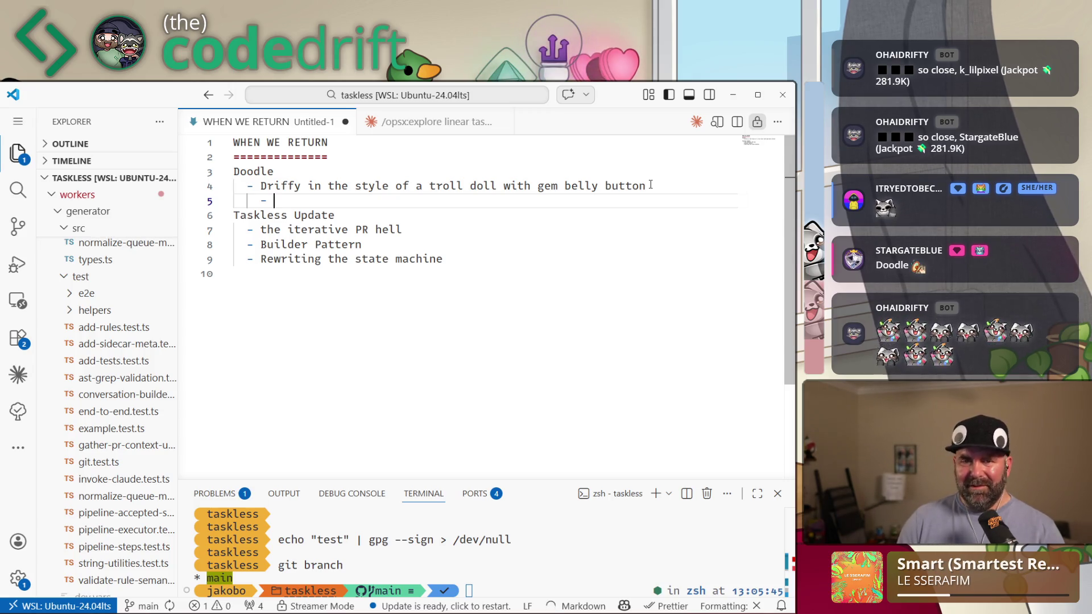
key("BackSpace")
type("anopanther")
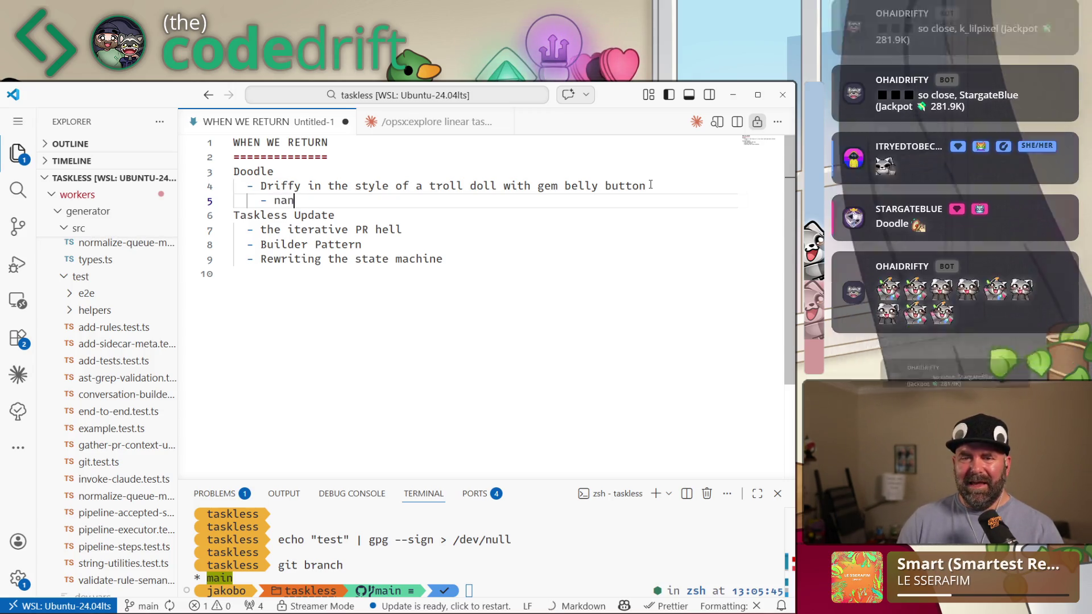
key("Down")
key("Down")
key("Down")
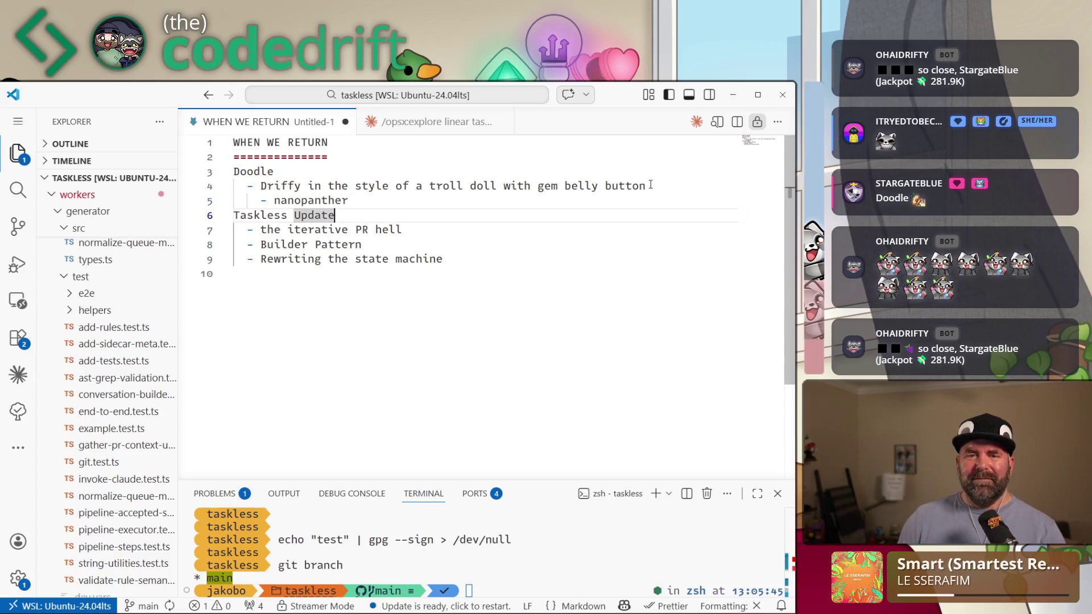